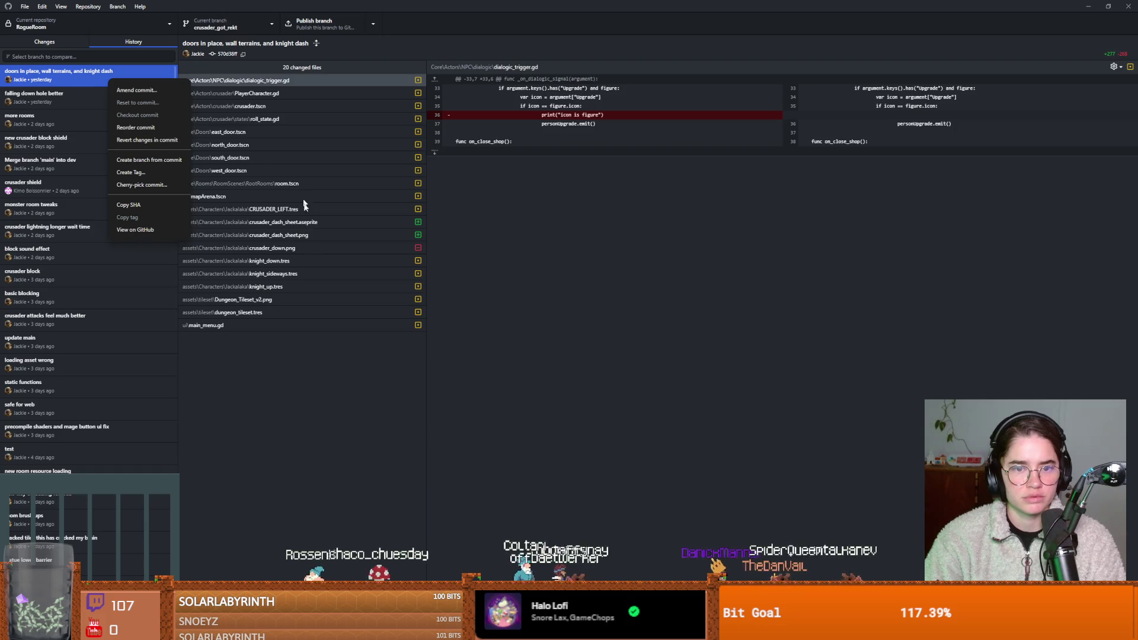
Step: Confirm there are no uncommitted changes and select the latest commit in History
left_click(302, 247)
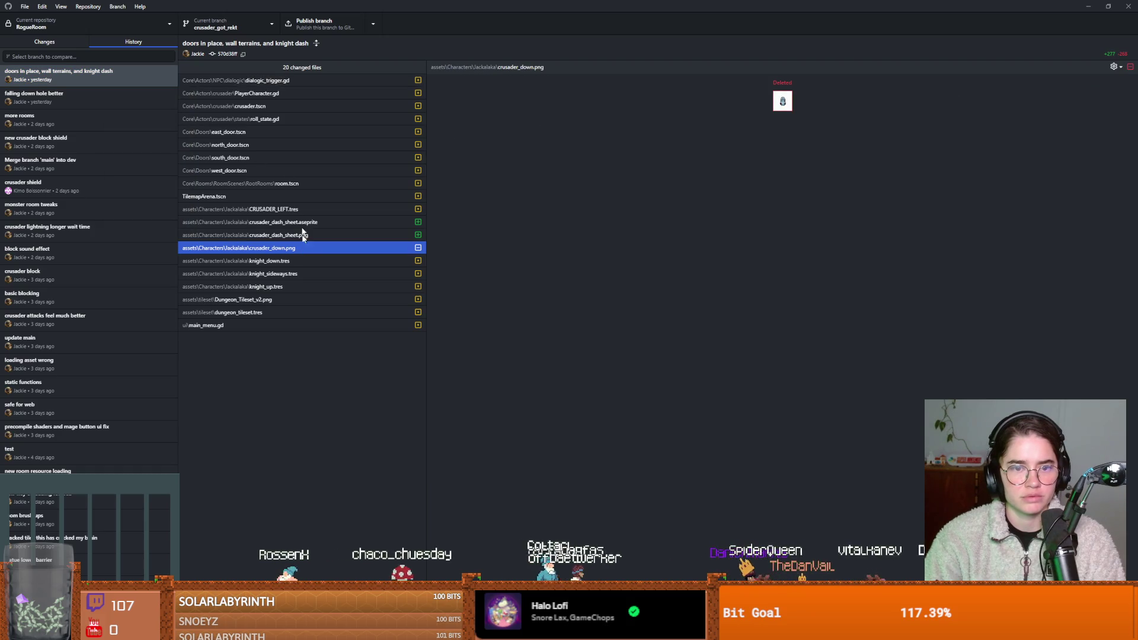
left_click(38, 44)
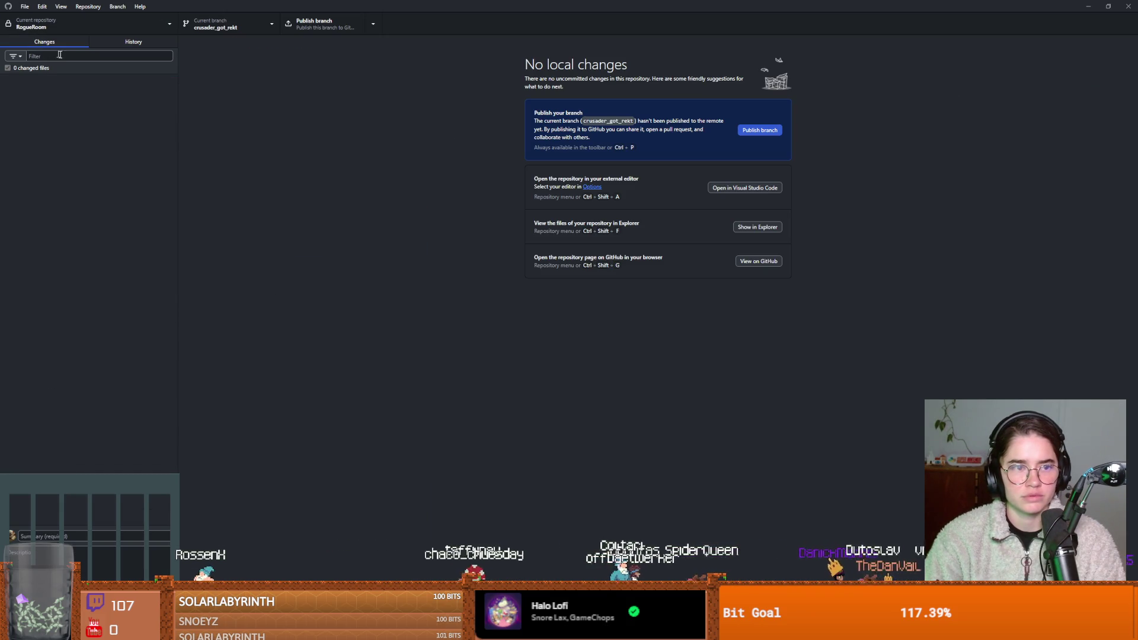
left_click(121, 41)
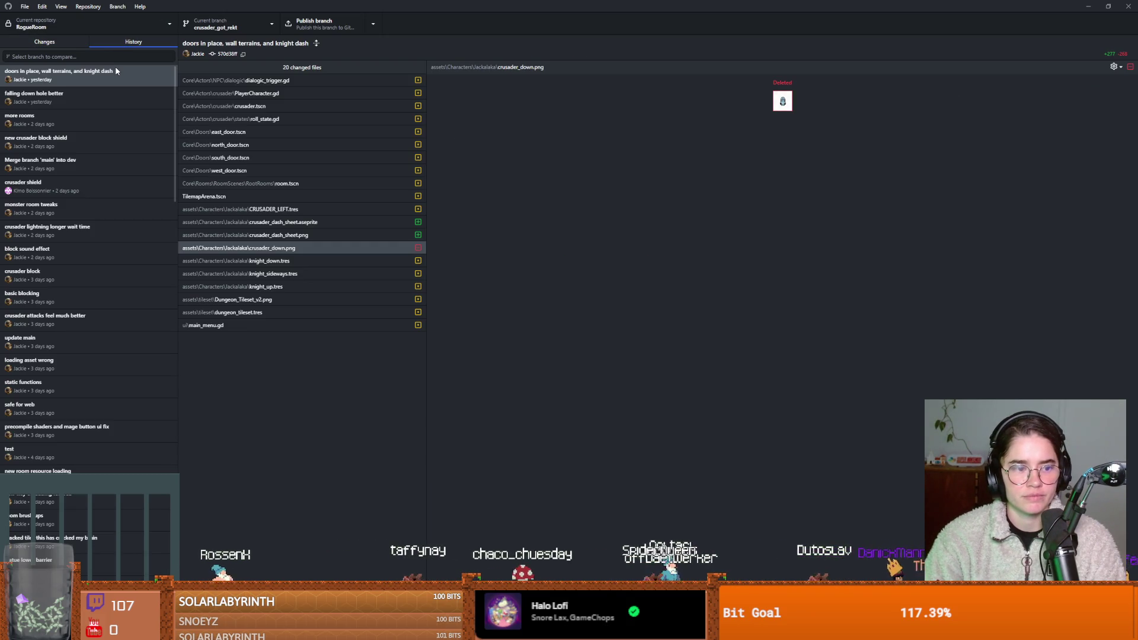
left_click(72, 71)
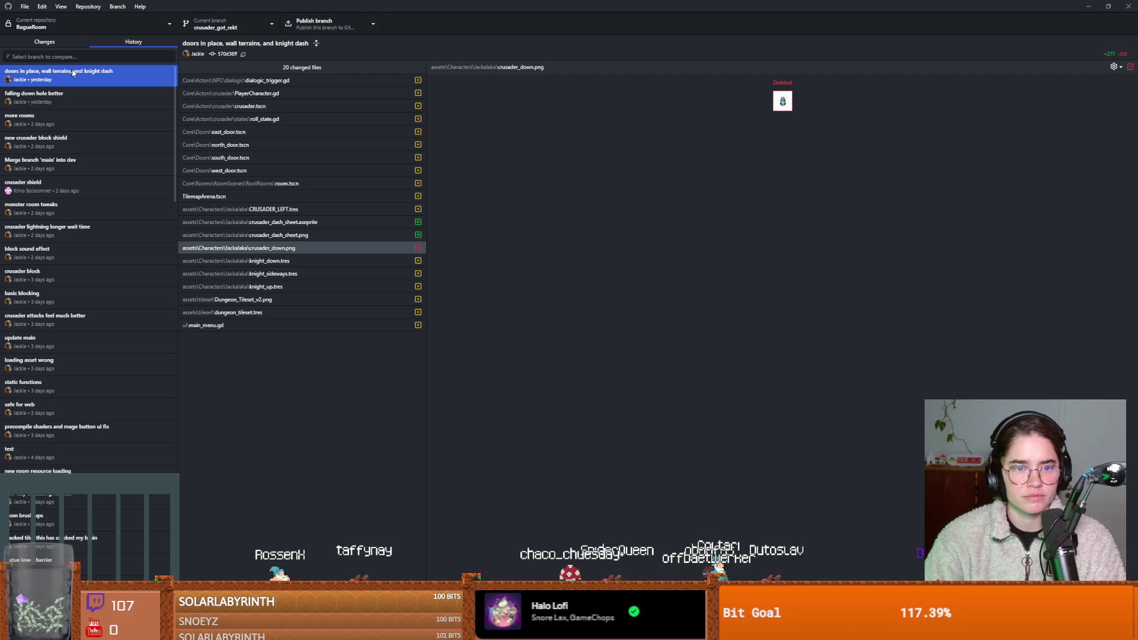
Step: Switch RogueRoom to the dev branch and let Godot reload the changed files
left_click(210, 27)
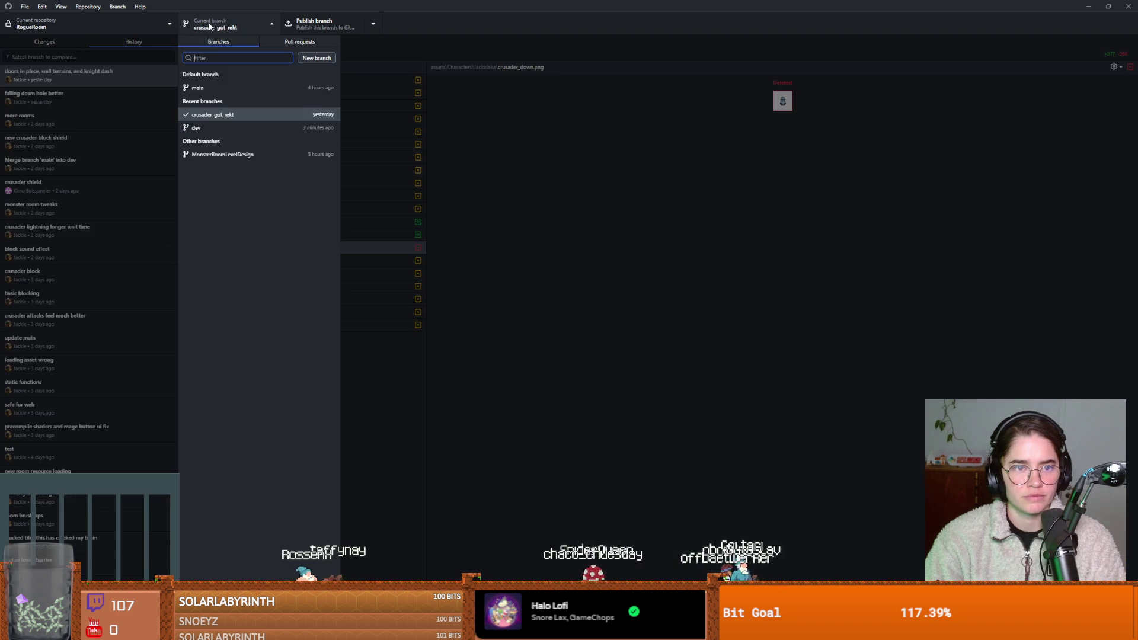
left_click(215, 127)
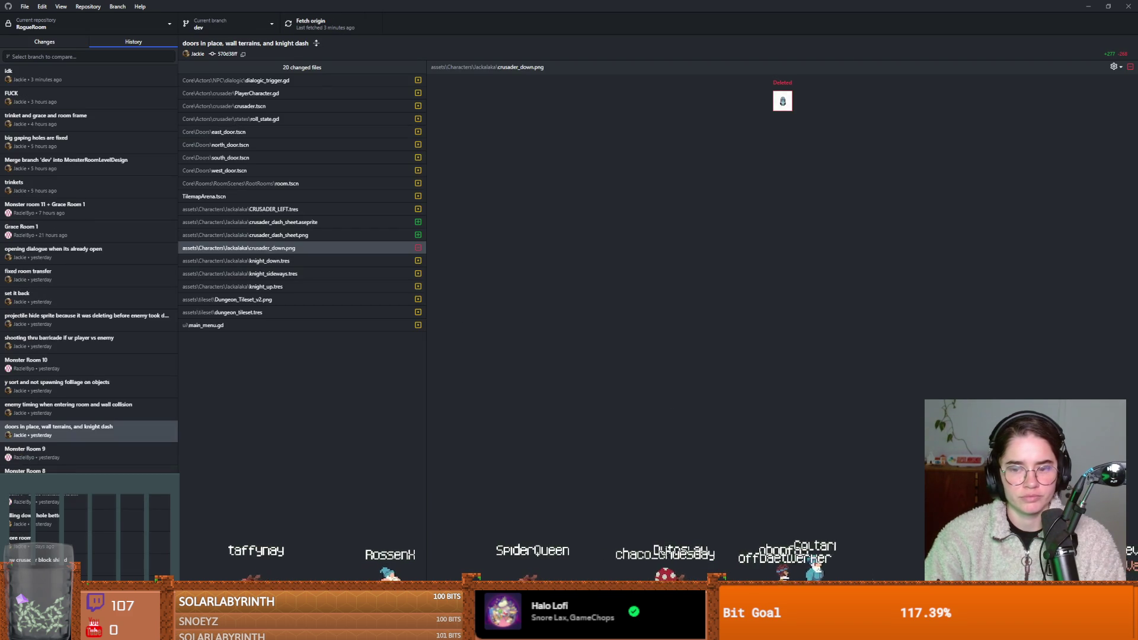
key("alt+Tab")
left_click(628, 405)
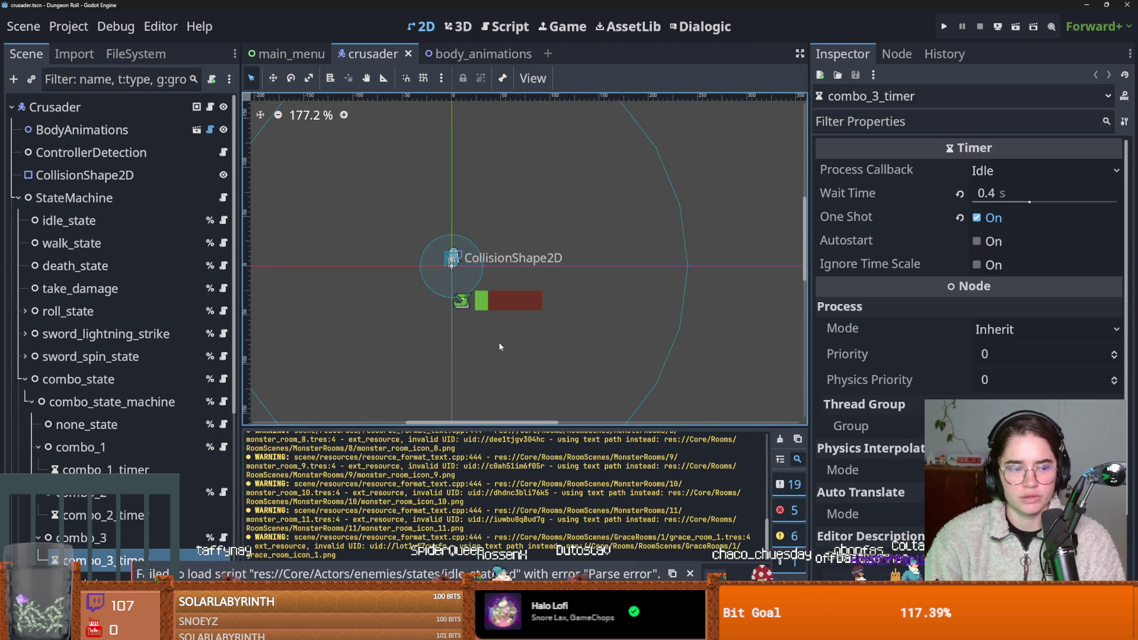
Step: Close the Godot editor and switch the repository back to crusader_got_rekt
left_click(1106, 5)
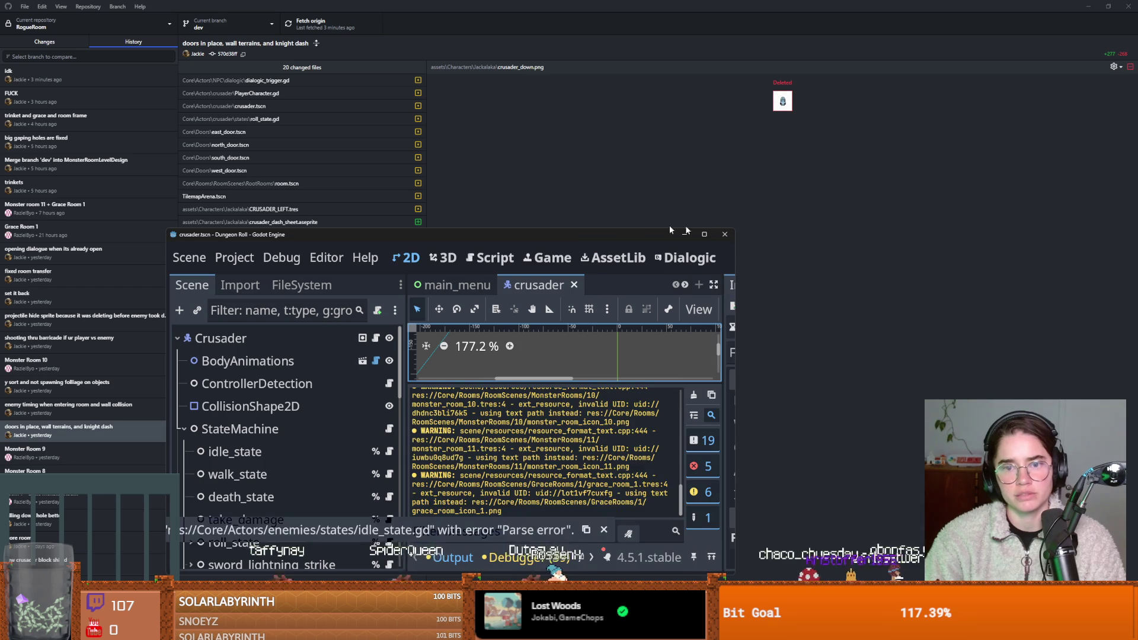
left_click(723, 236)
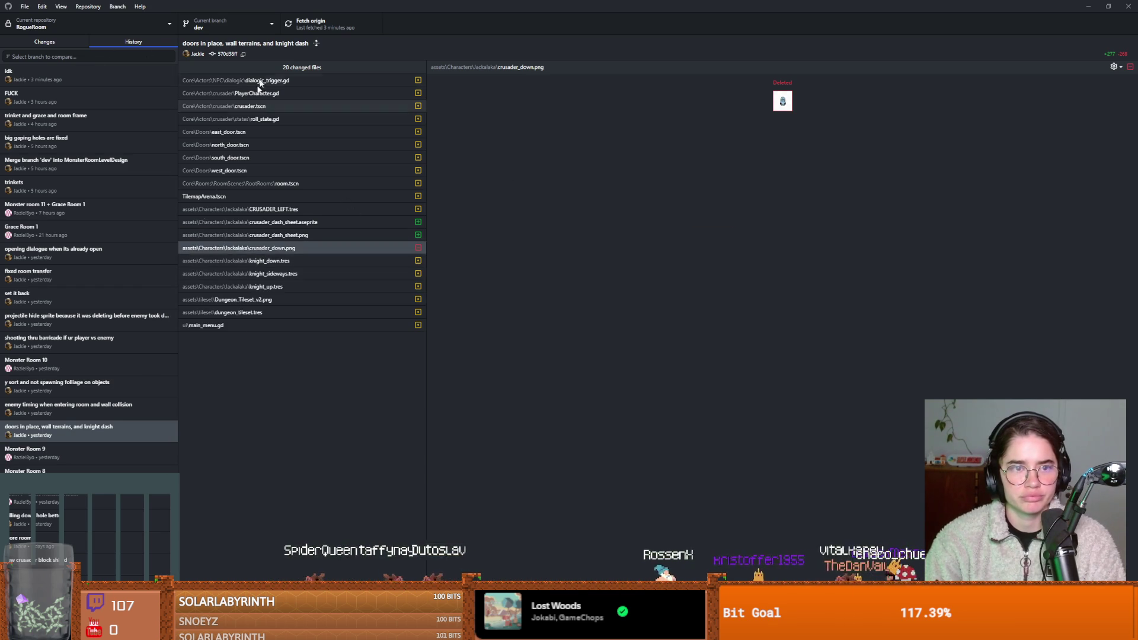
left_click(207, 26)
left_click(221, 129)
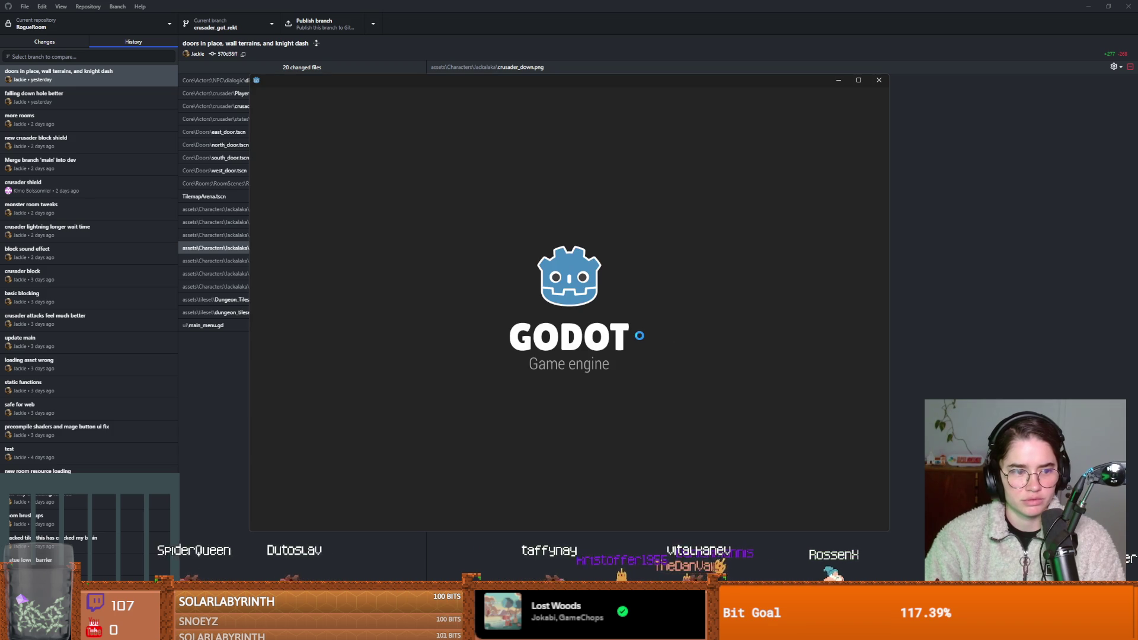
Step: Reopen the Dungeon Roll project from Project Manager and save the crusader scene
double_click(472, 232)
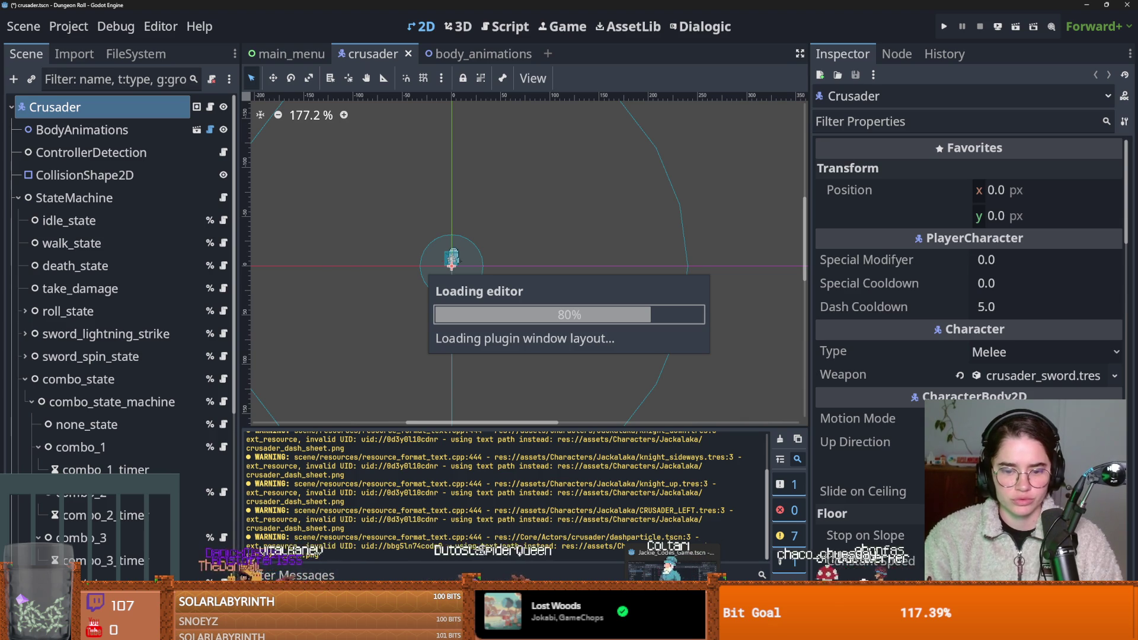
key("alt+Tab")
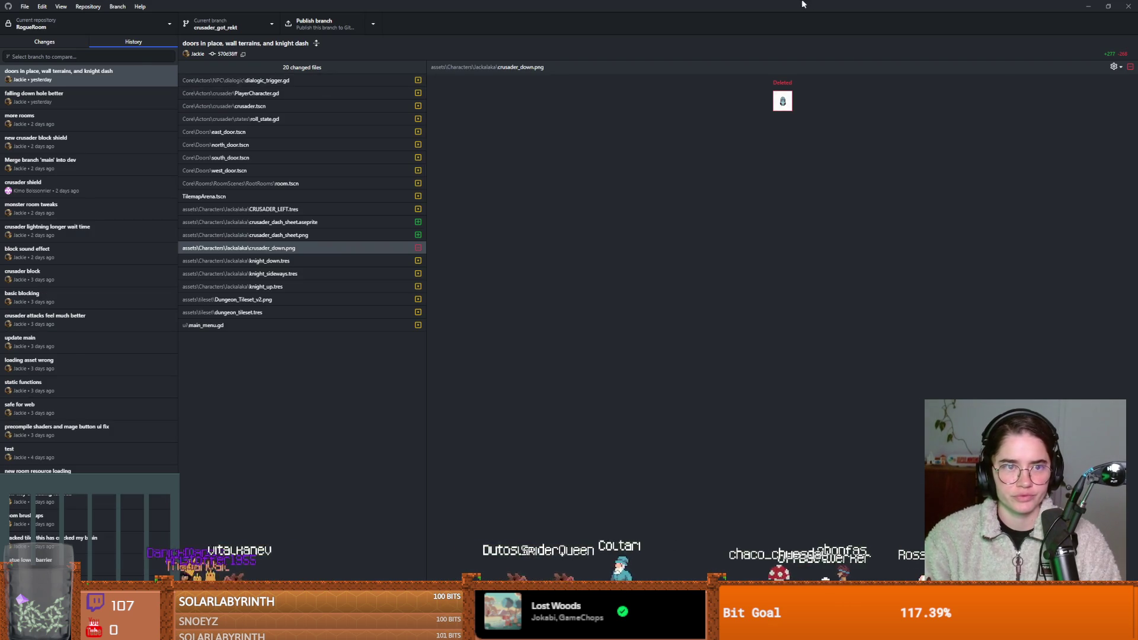
key("alt+Tab")
key("ctrl+s")
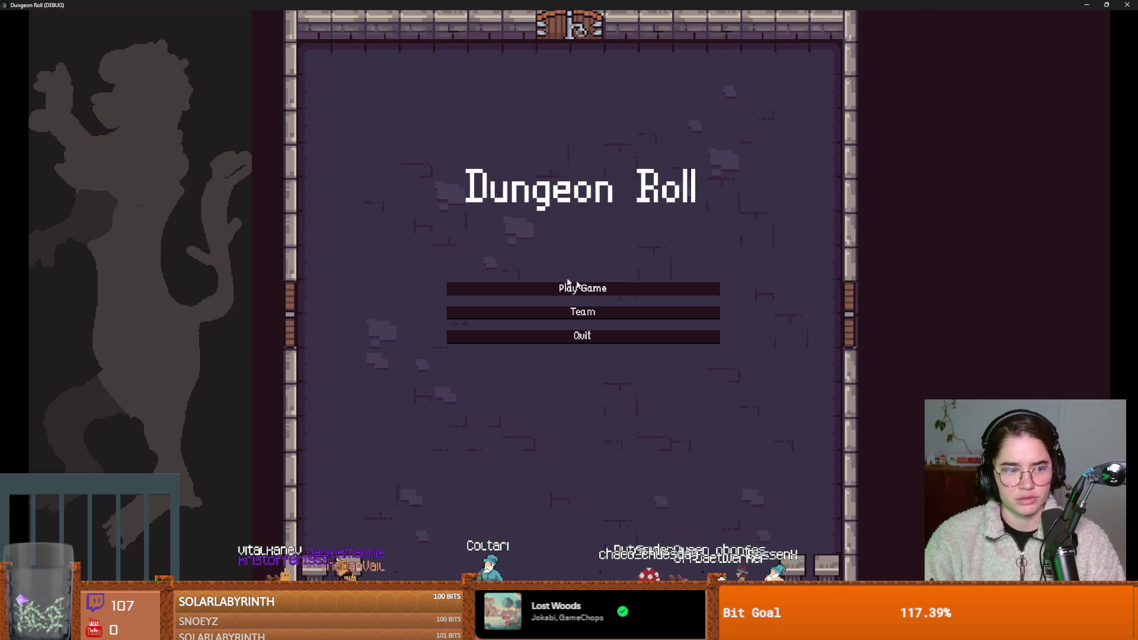
Step: Start a new game as the Crusader, then stop the test run with F8
left_click(569, 286)
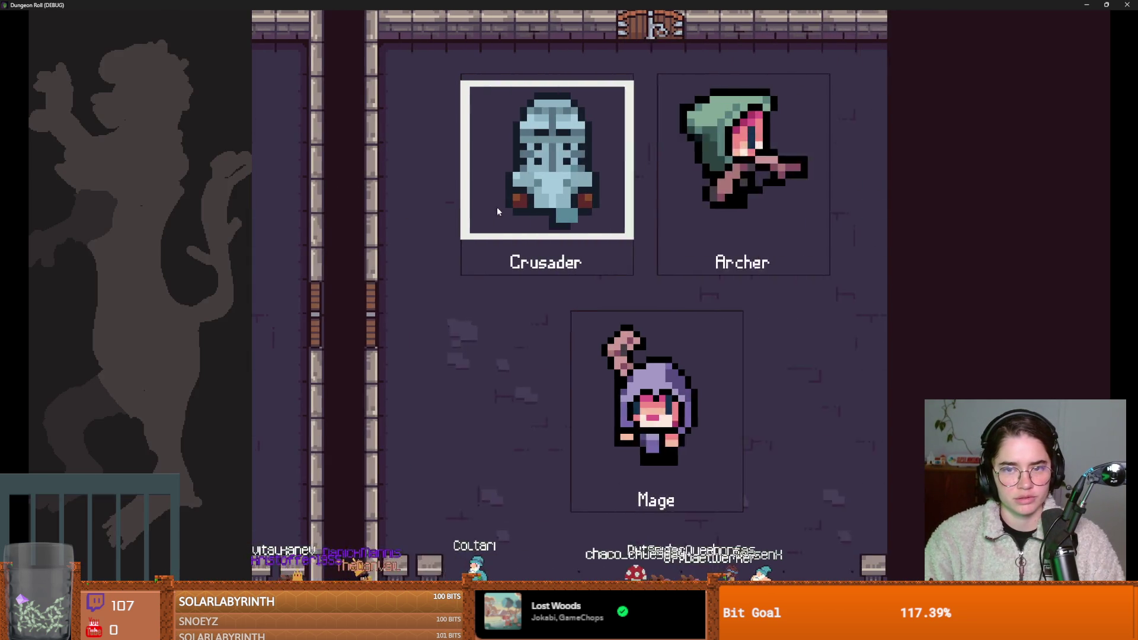
left_click(560, 246)
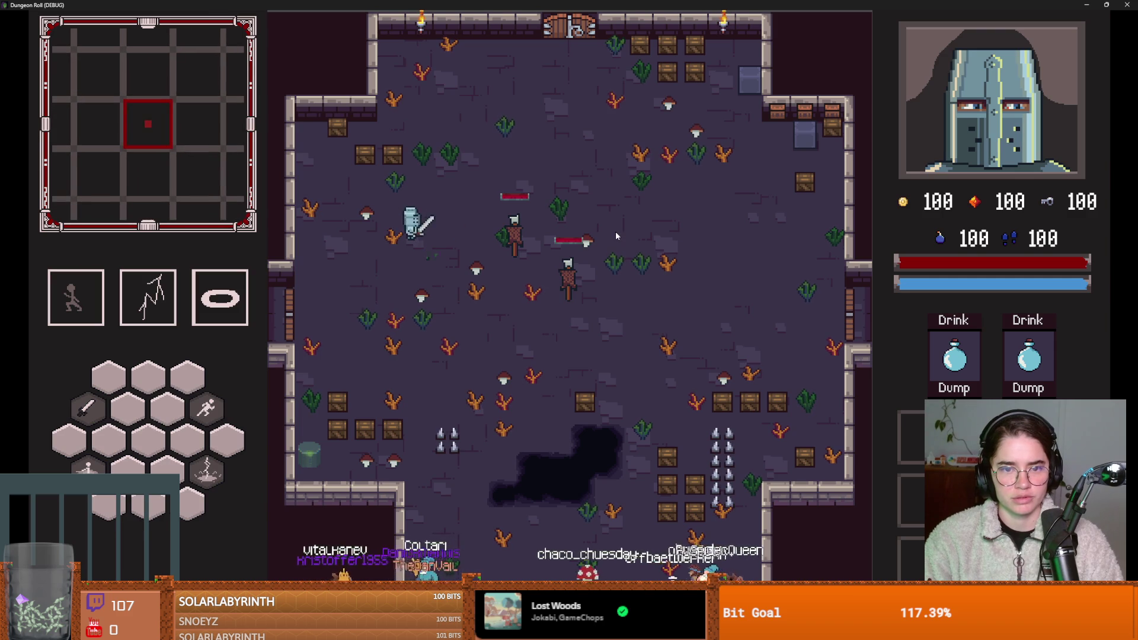
key("F8")
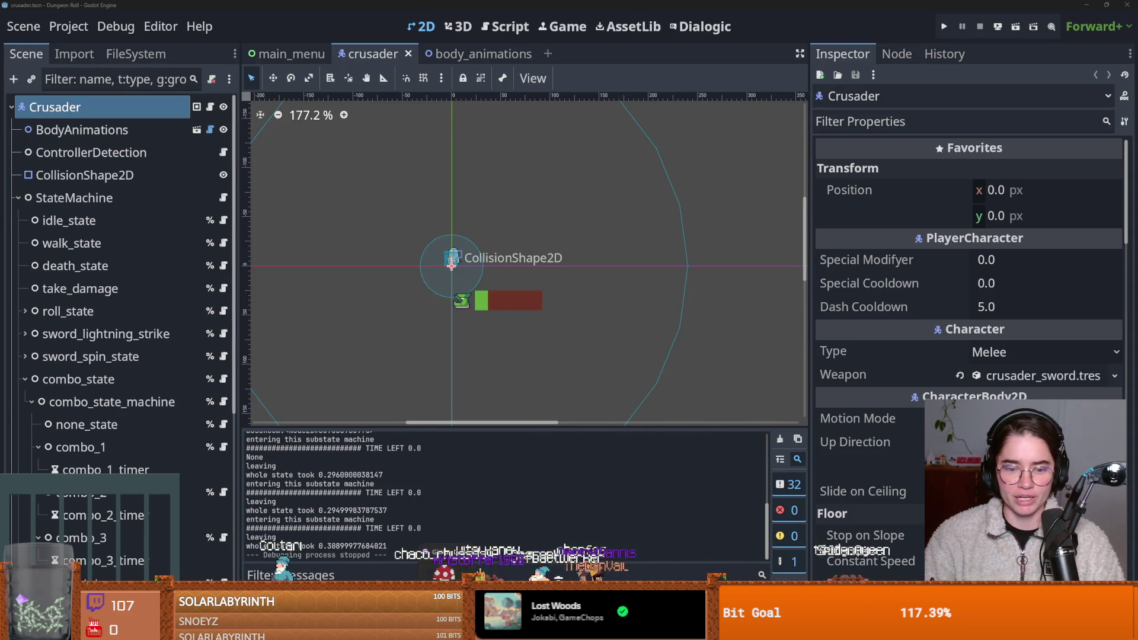
key("alt+Tab")
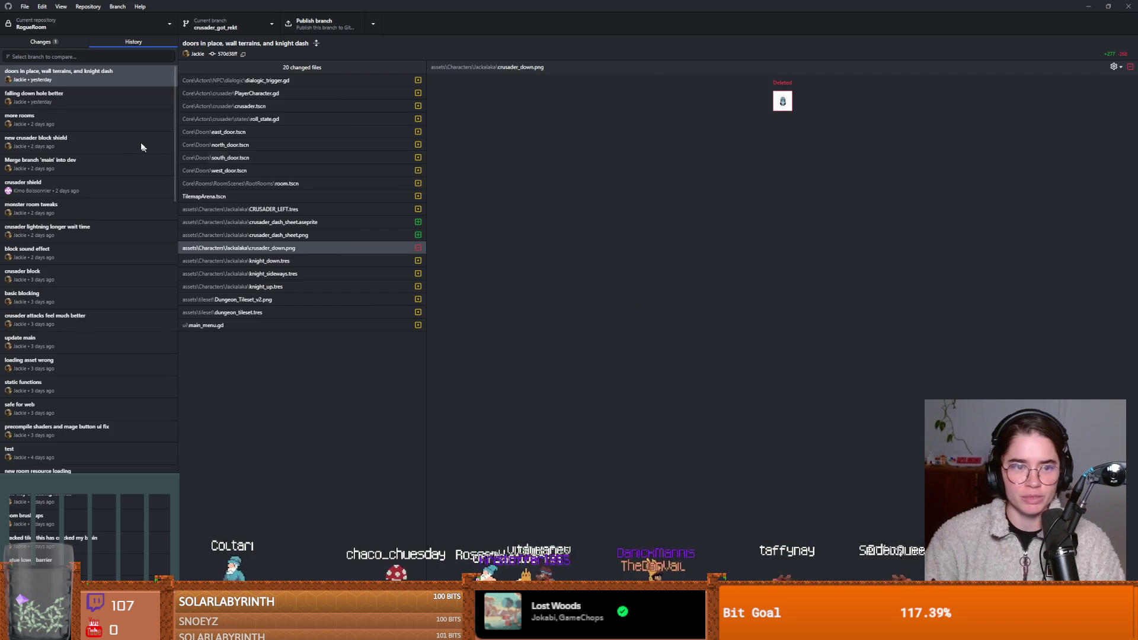
Step: Check the uncommitted crusader.tscn change, then open the latest commit's TilemapArena.tscn and crusader.tscn diffs
left_click(78, 41)
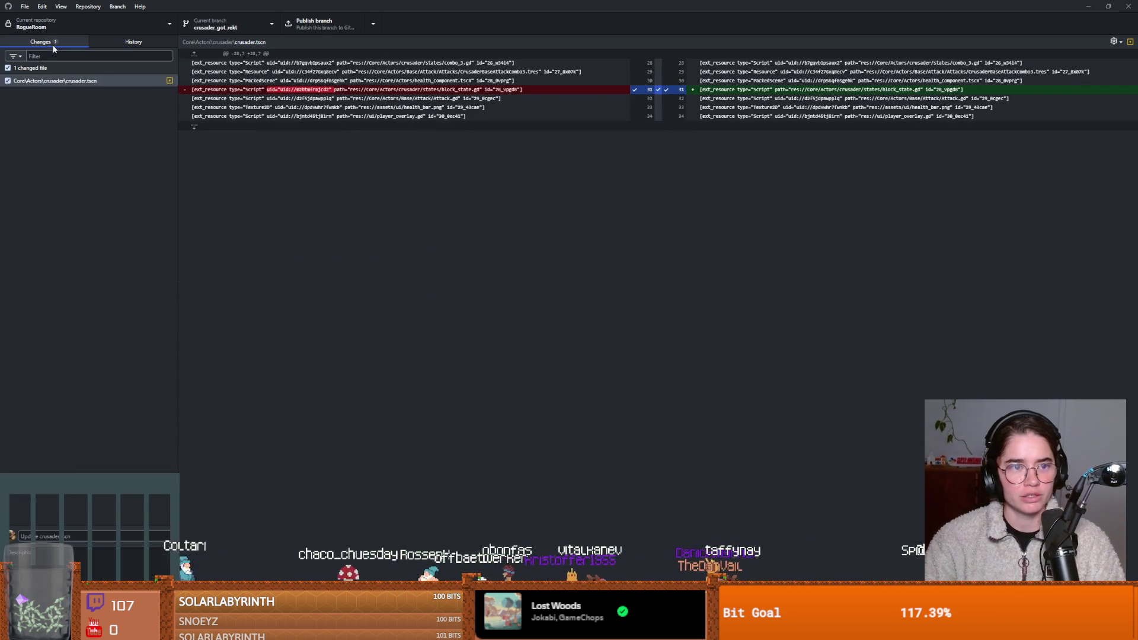
left_click(62, 83)
left_click(121, 45)
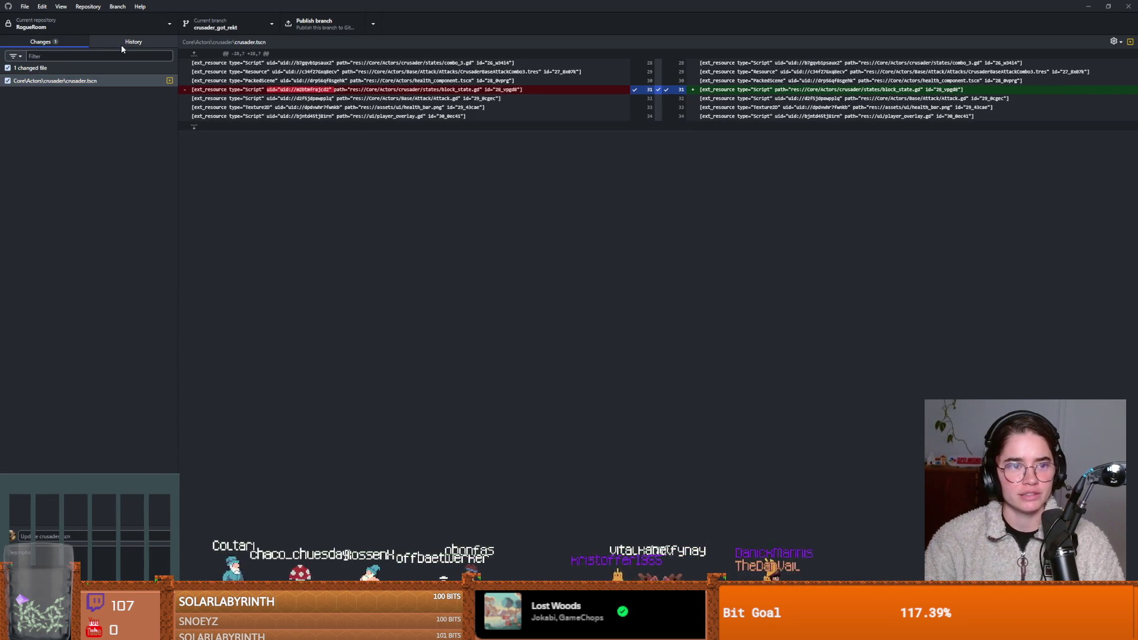
right_click(67, 81)
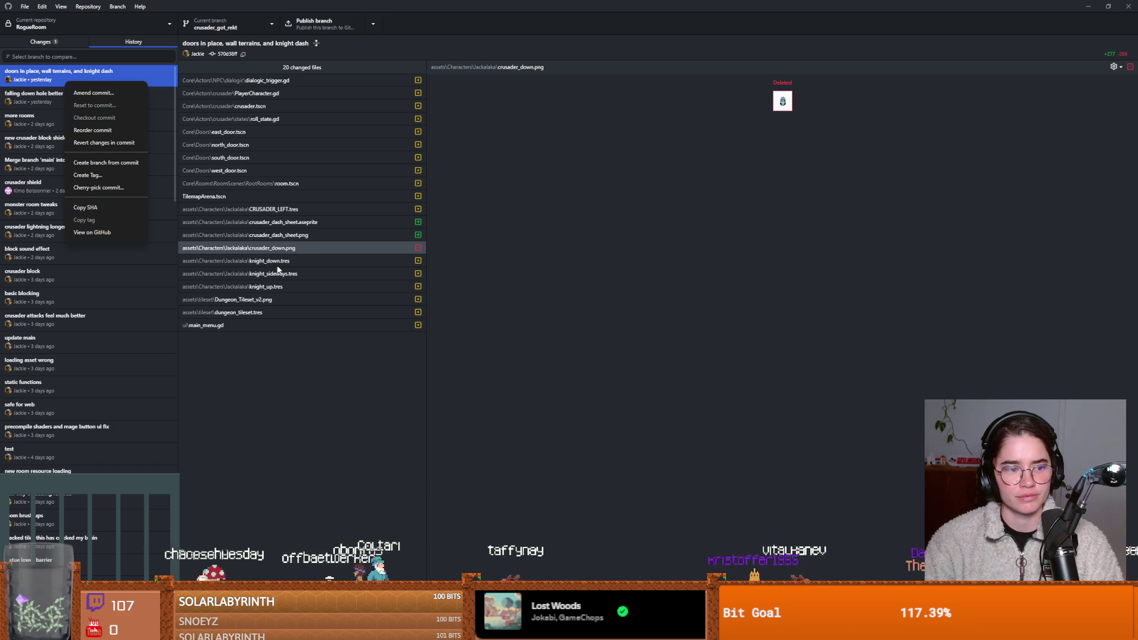
left_click(280, 196)
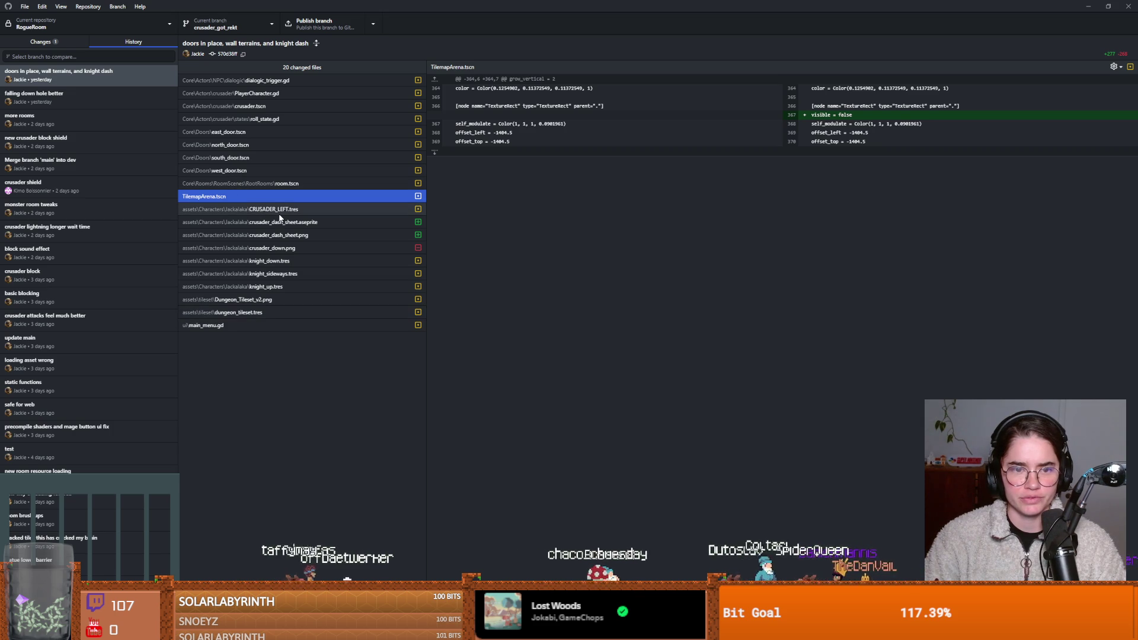
left_click(277, 107)
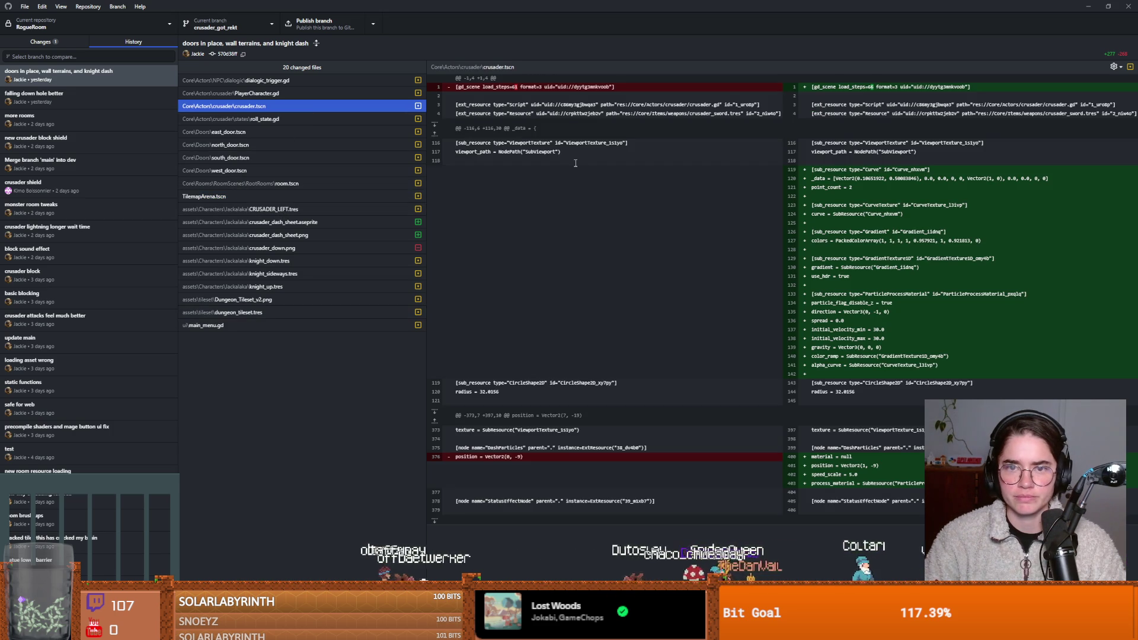
Step: Compare the old and new crusader.tscn scene headers, noting load_steps=66
left_click(495, 87)
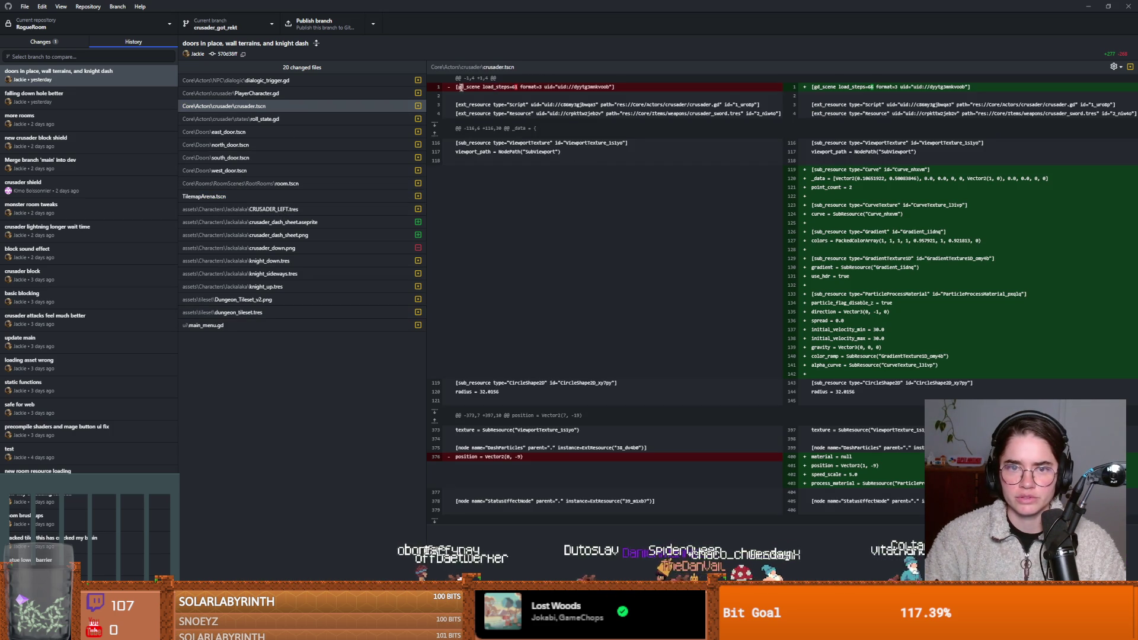
left_click_drag(464, 87, 539, 91)
left_click(562, 90)
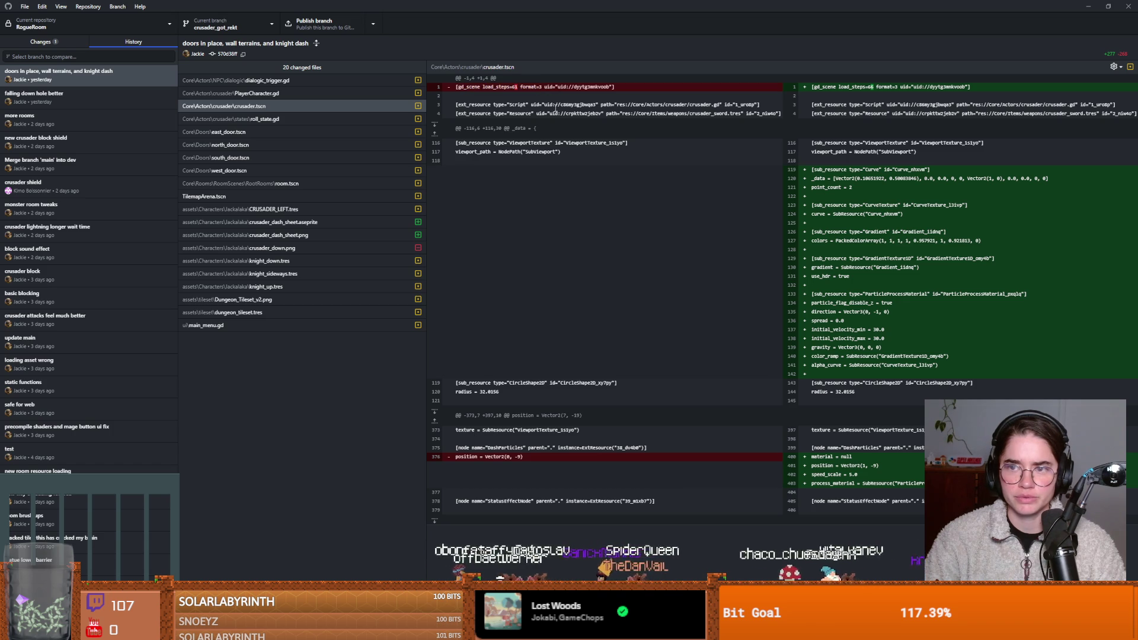
mouse_move(814, 87)
left_mouse_down()
mouse_move(952, 87)
mouse_move(834, 86)
left_mouse_up()
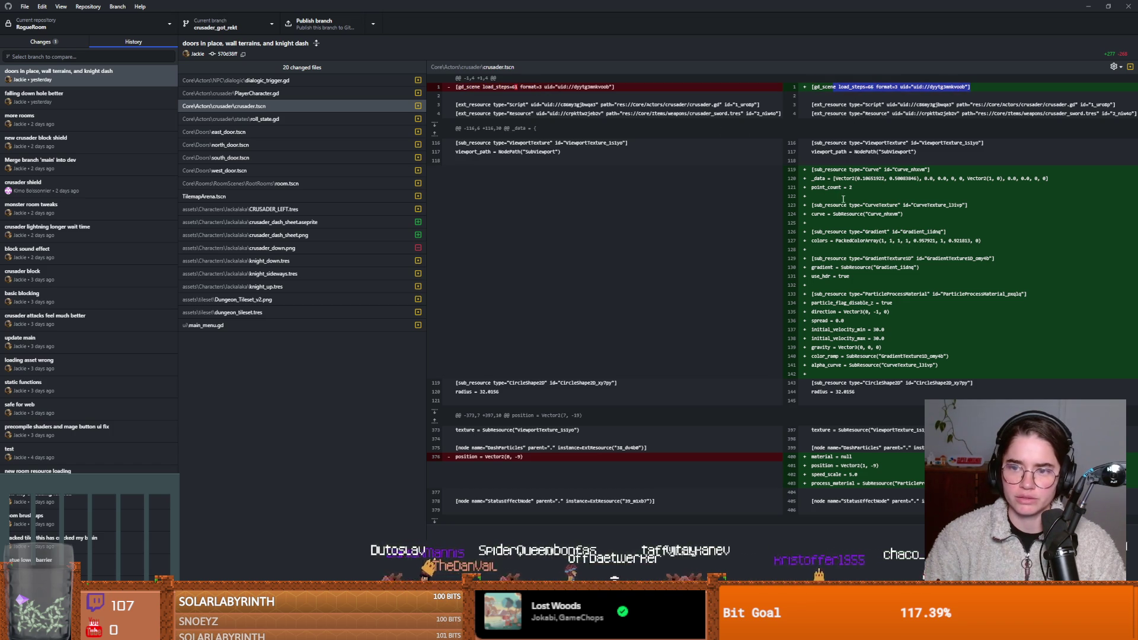
left_click(851, 170)
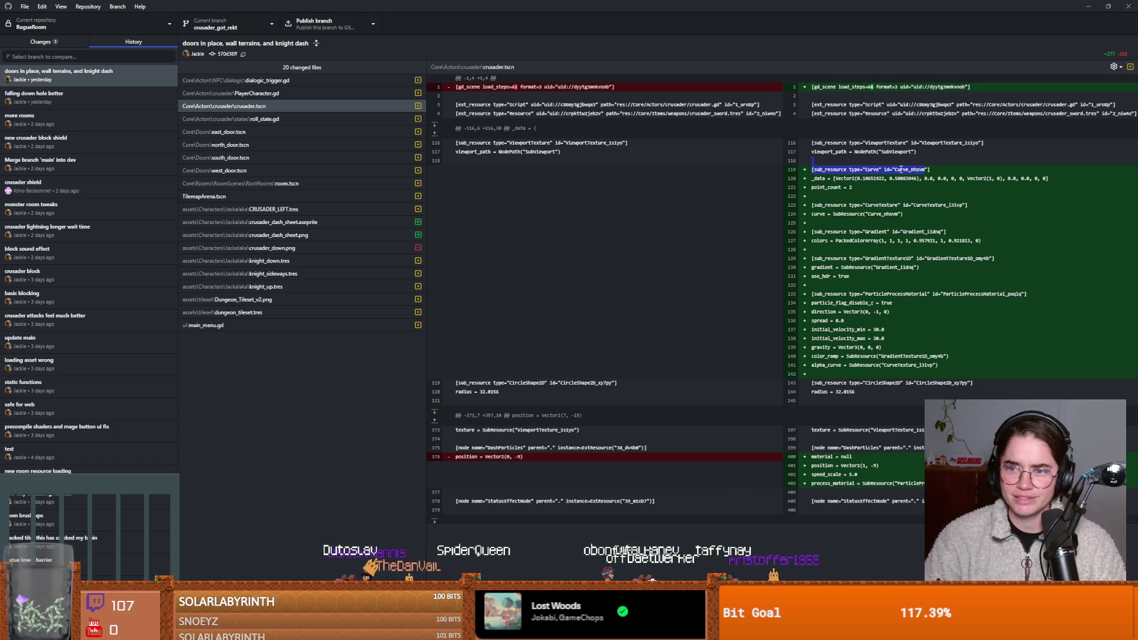
Step: Examine the added Curve_nhxvm sub-resource on lines 119–121, including point_count = 2
left_click_drag(926, 170, 893, 170)
double_click(871, 169)
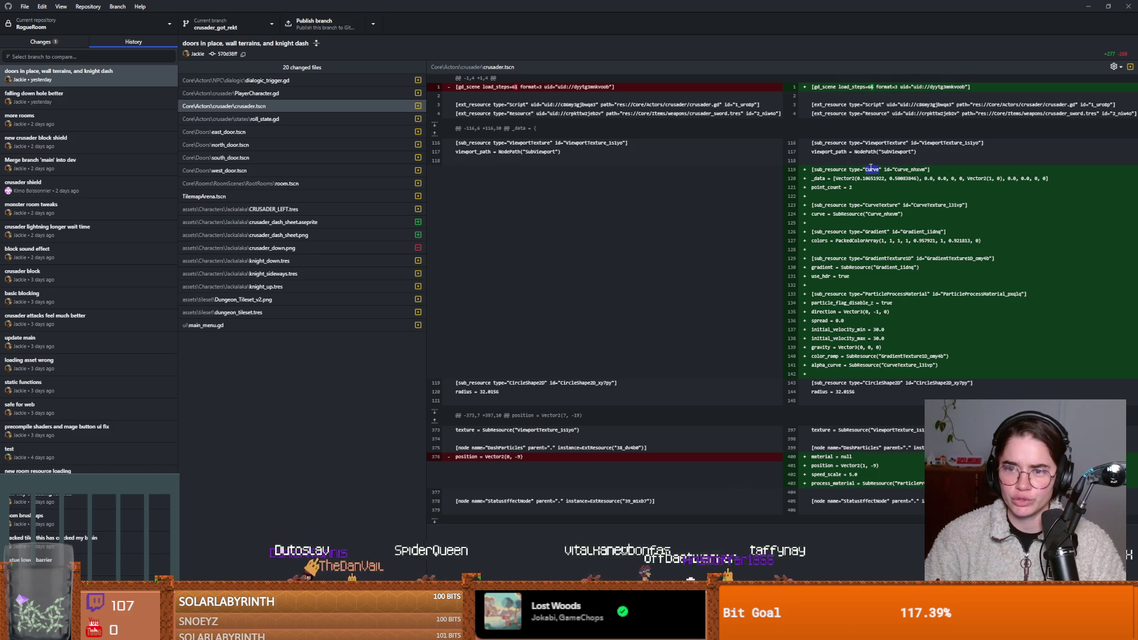
double_click(836, 170)
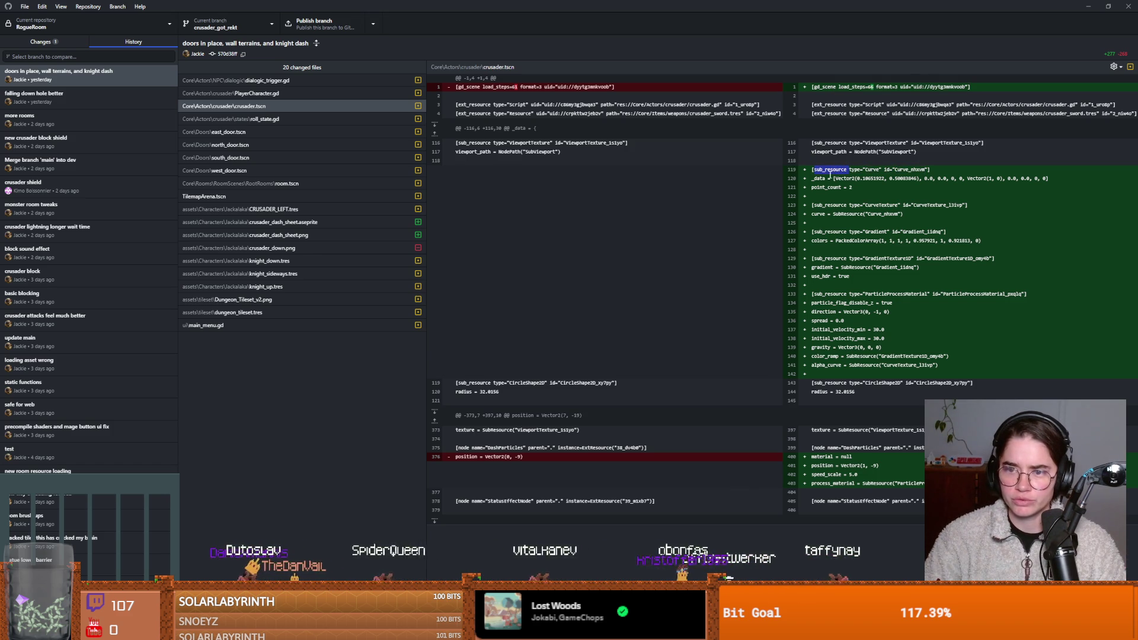
double_click(844, 177)
left_click_drag(923, 178, 943, 179)
left_click_drag(852, 187, 811, 188)
left_click(853, 191)
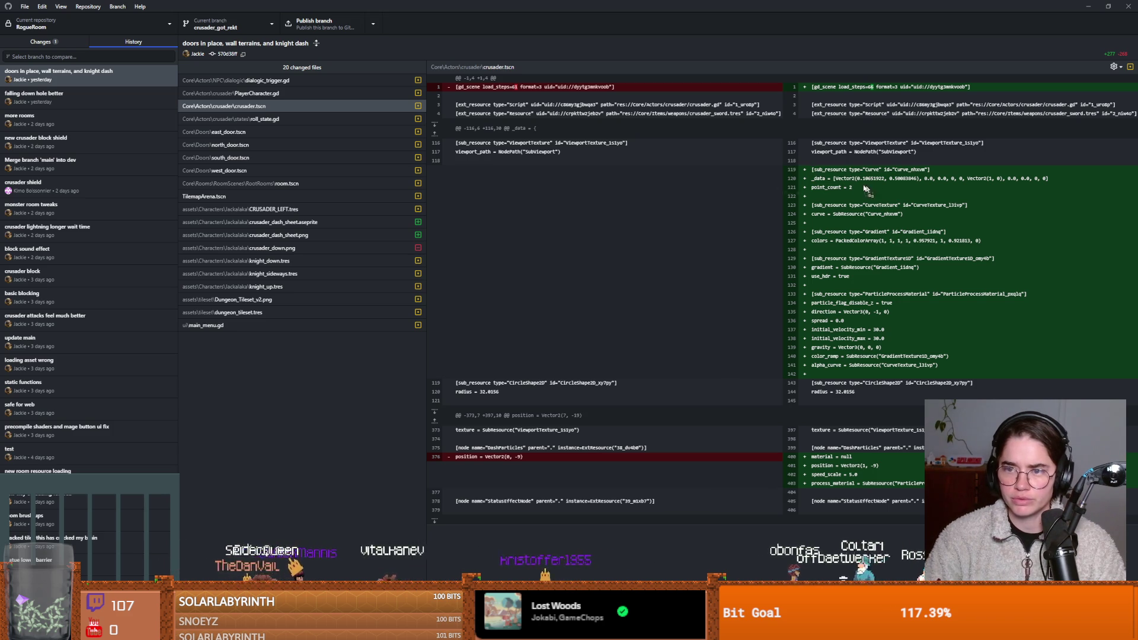
mouse_move(816, 169)
left_mouse_down()
mouse_move(878, 187)
mouse_move(833, 201)
left_mouse_up()
left_click(814, 201)
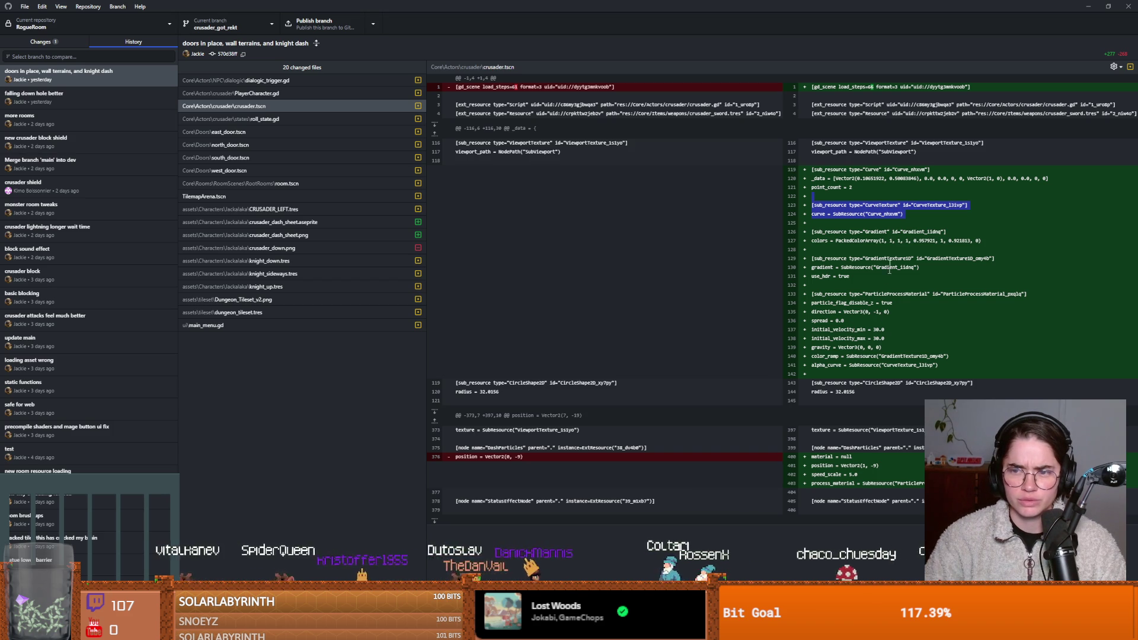
Step: Inspect the added Gradient, GradientTexture1D and ViewportTexture entries, then return to Godot
left_click_drag(918, 241, 834, 239)
left_click_drag(947, 231, 816, 237)
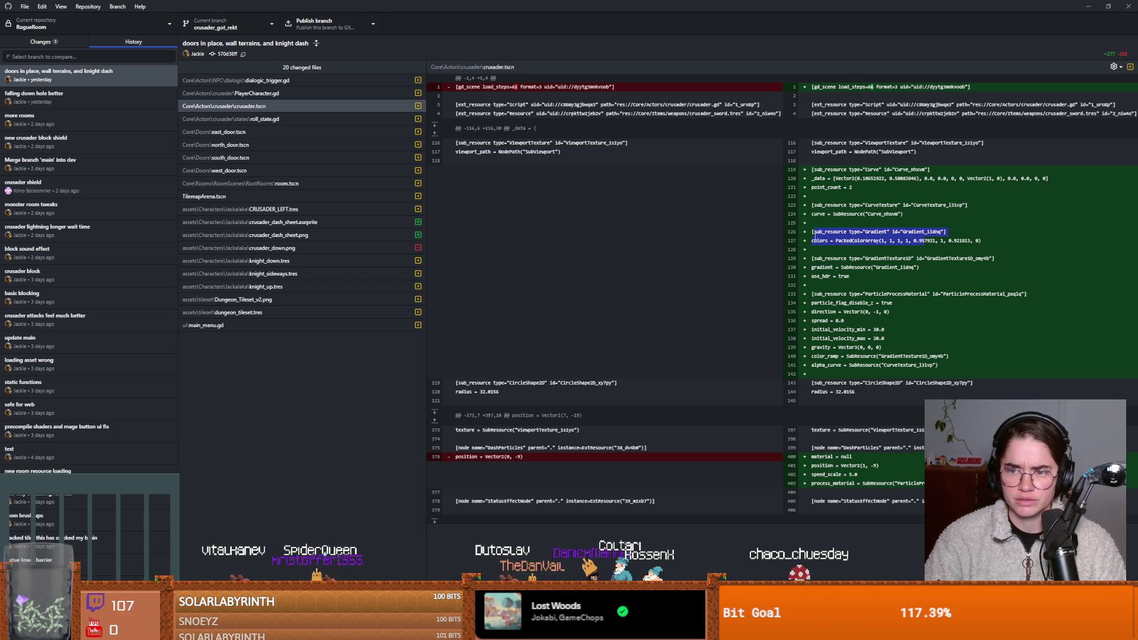
mouse_move(933, 268)
left_mouse_down()
mouse_move(810, 257)
mouse_move(891, 310)
mouse_move(889, 370)
left_mouse_up()
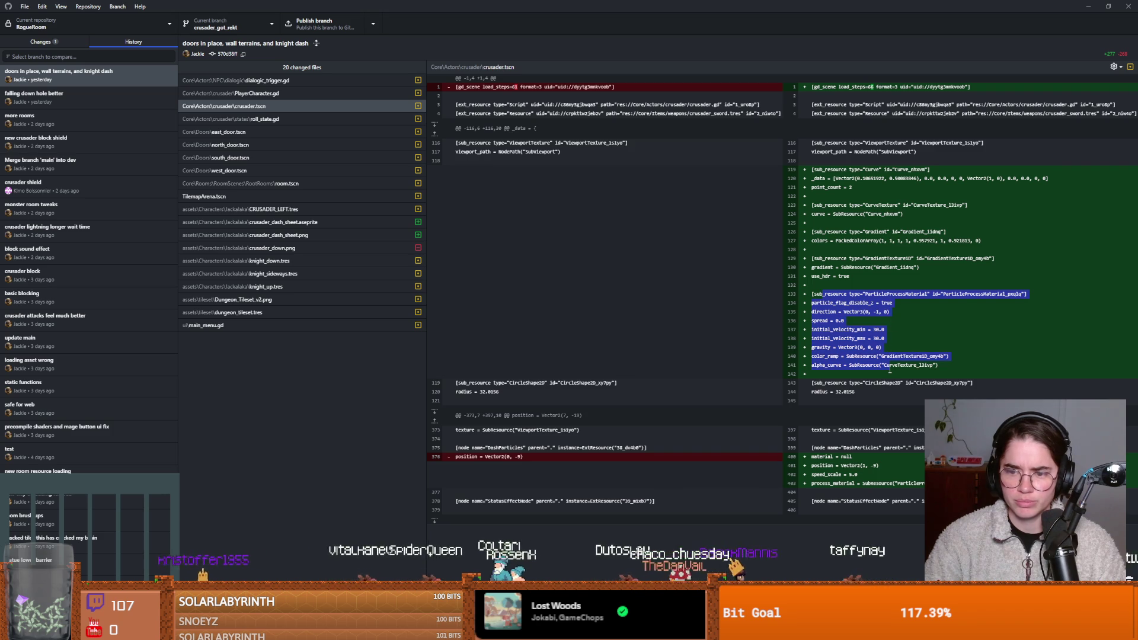
left_click(876, 471)
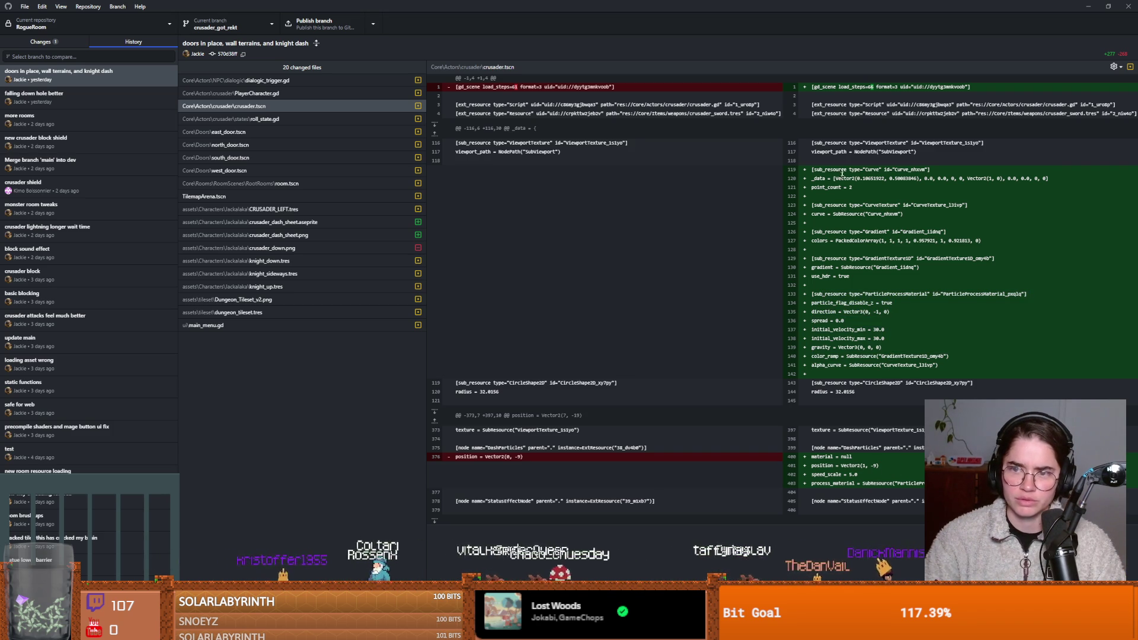
double_click(874, 142)
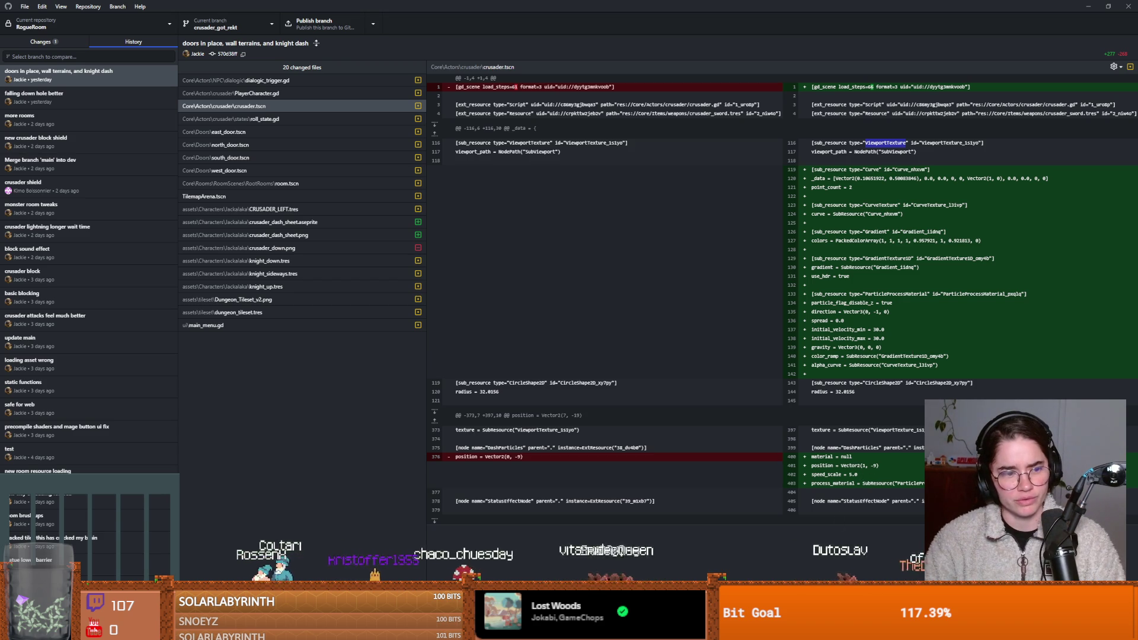
key("alt+Tab")
scroll(119, 296, "down", 5)
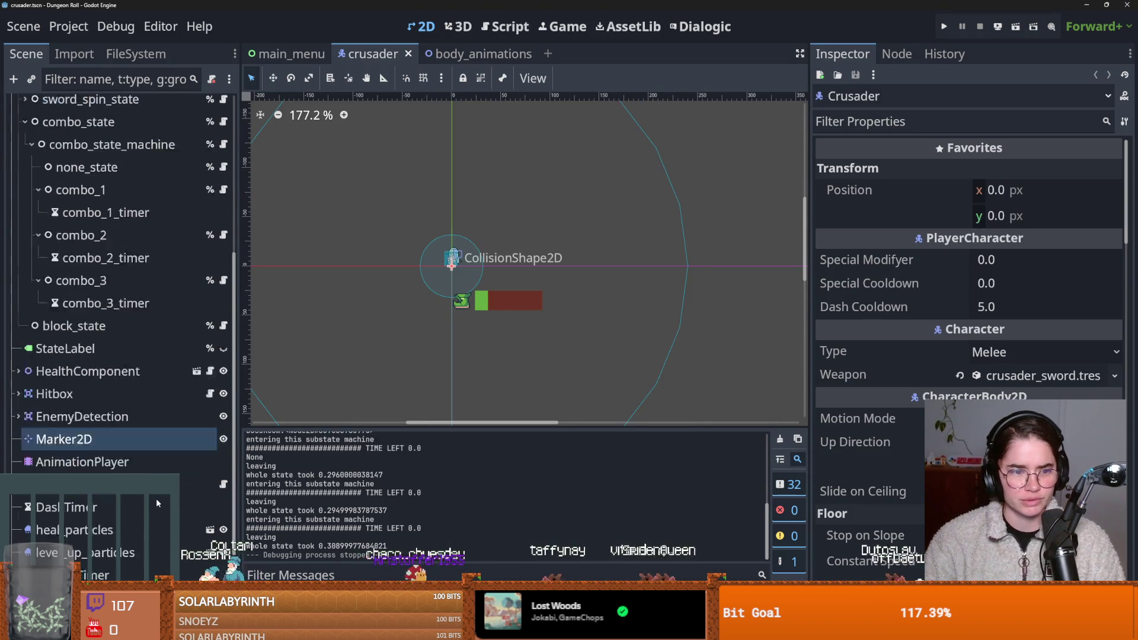
Step: Inspect the lightning node's ViewportTexture and its Viewport Path in the Inspector
left_click(59, 532)
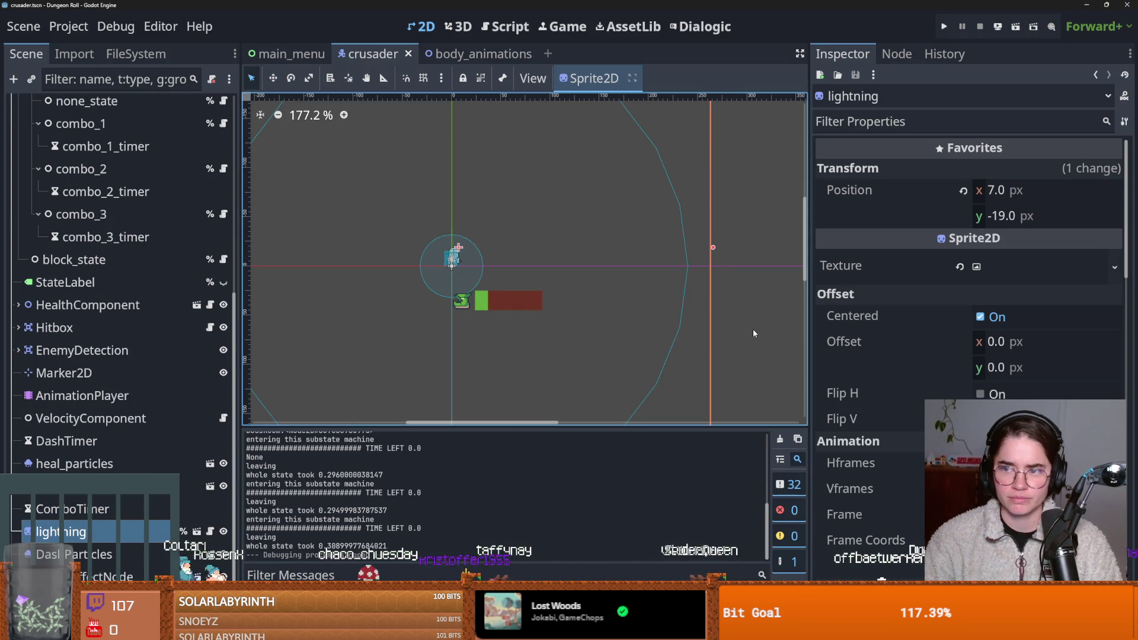
left_click(1001, 255)
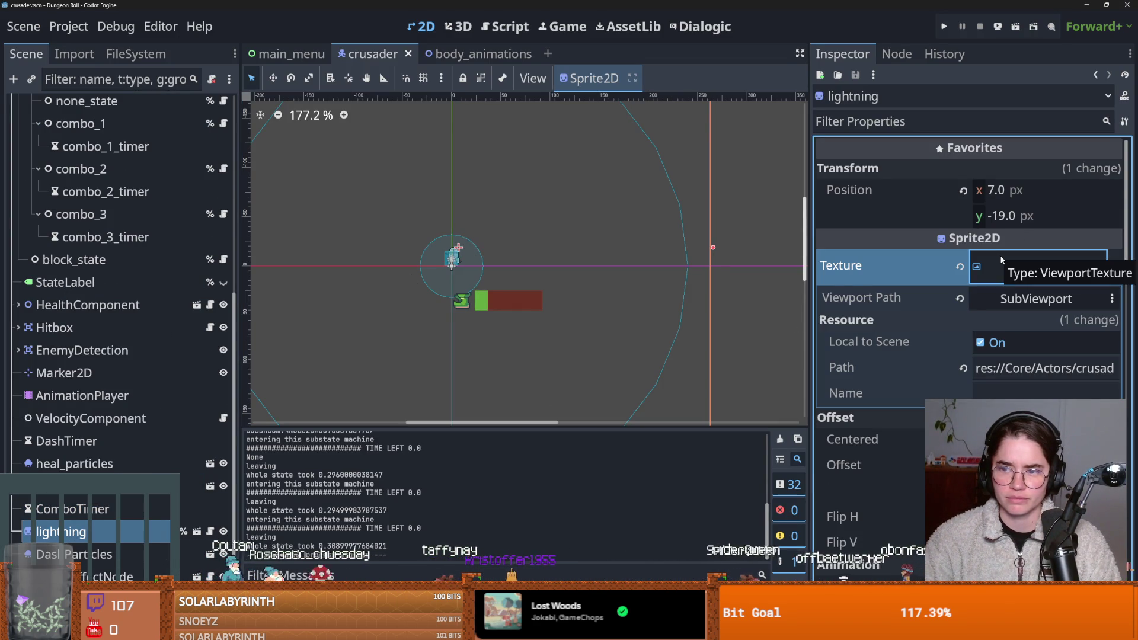
left_click(977, 267)
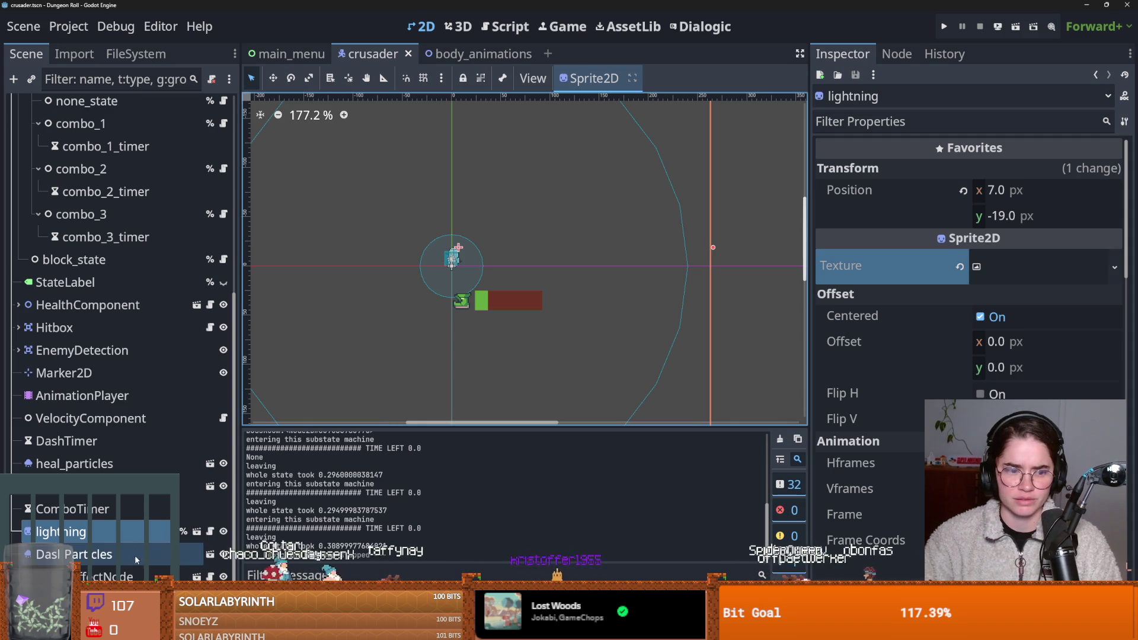
left_click(1050, 266)
left_click(1049, 266)
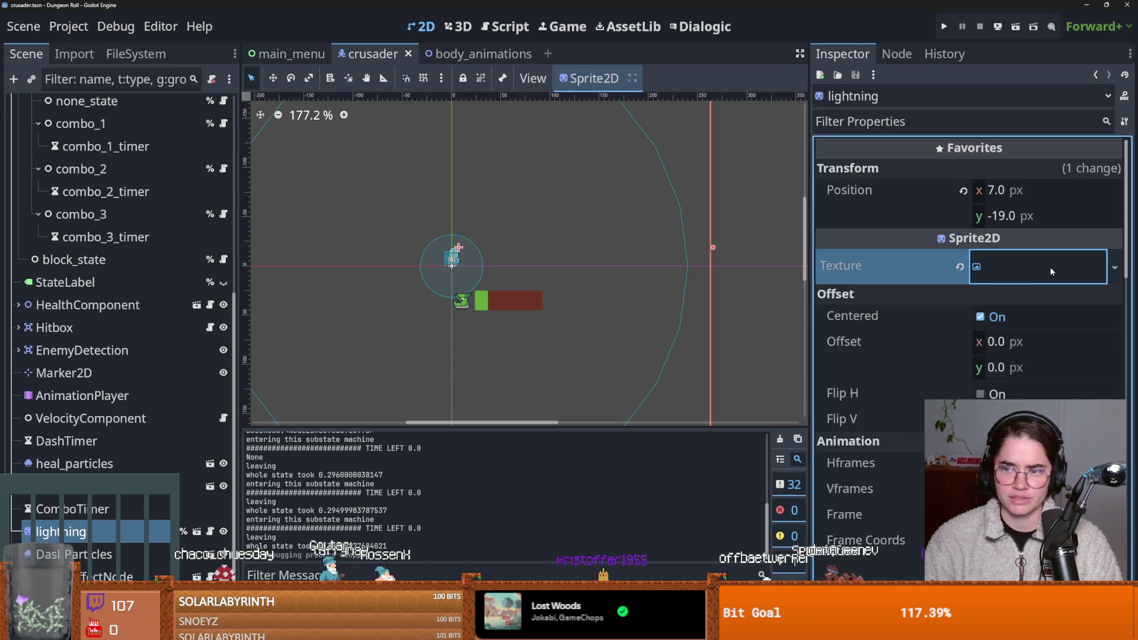
left_click(1050, 266)
left_click(1024, 300)
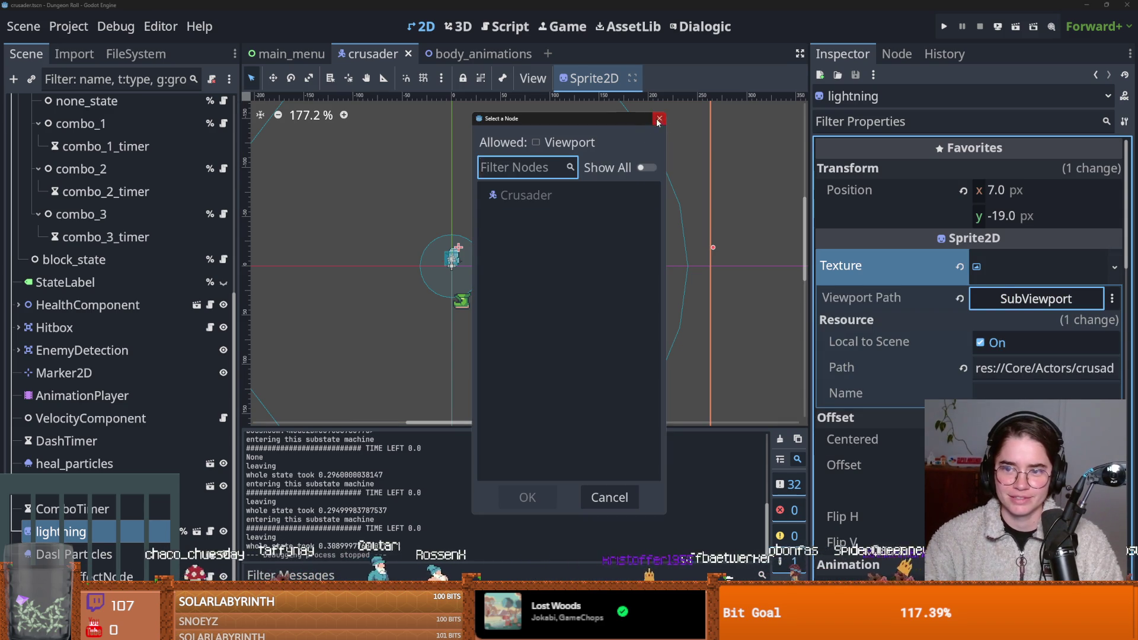
left_click(660, 118)
left_click(1016, 266)
left_click(1015, 267)
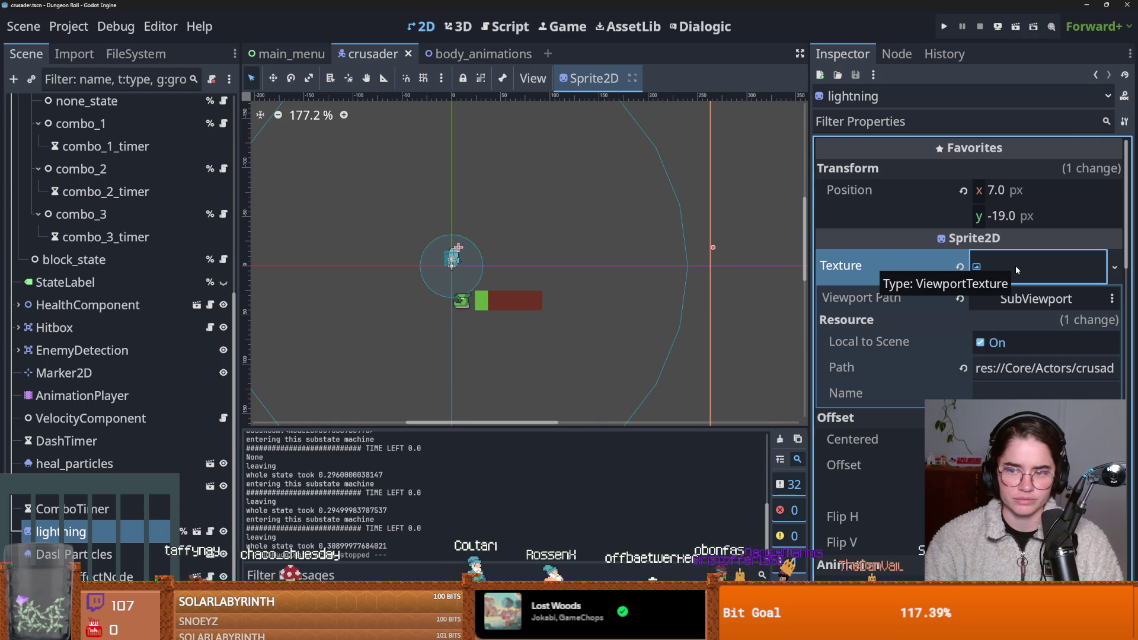
left_click(991, 273)
left_click(990, 272)
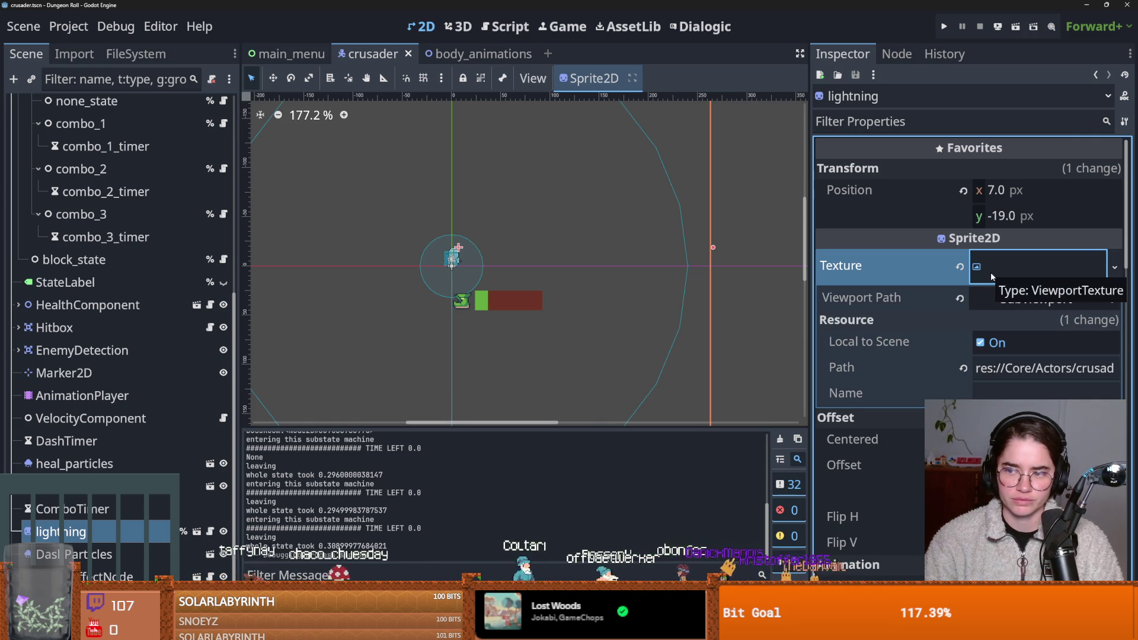
left_click(1002, 300)
left_click(660, 118)
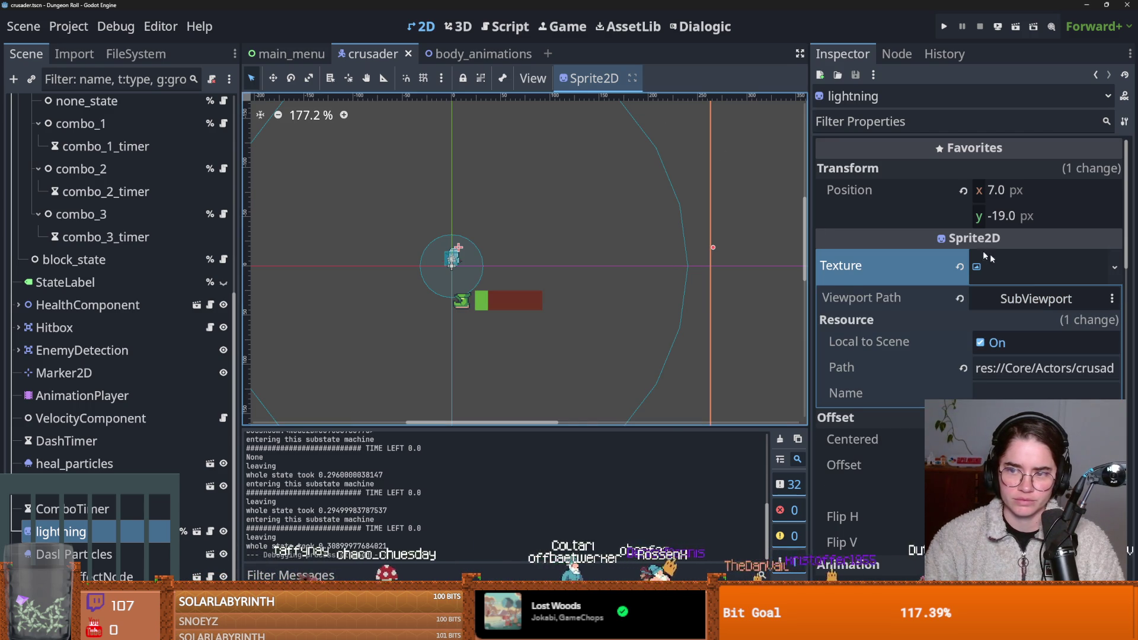
left_click(1027, 276)
scroll(884, 475, "down", 5)
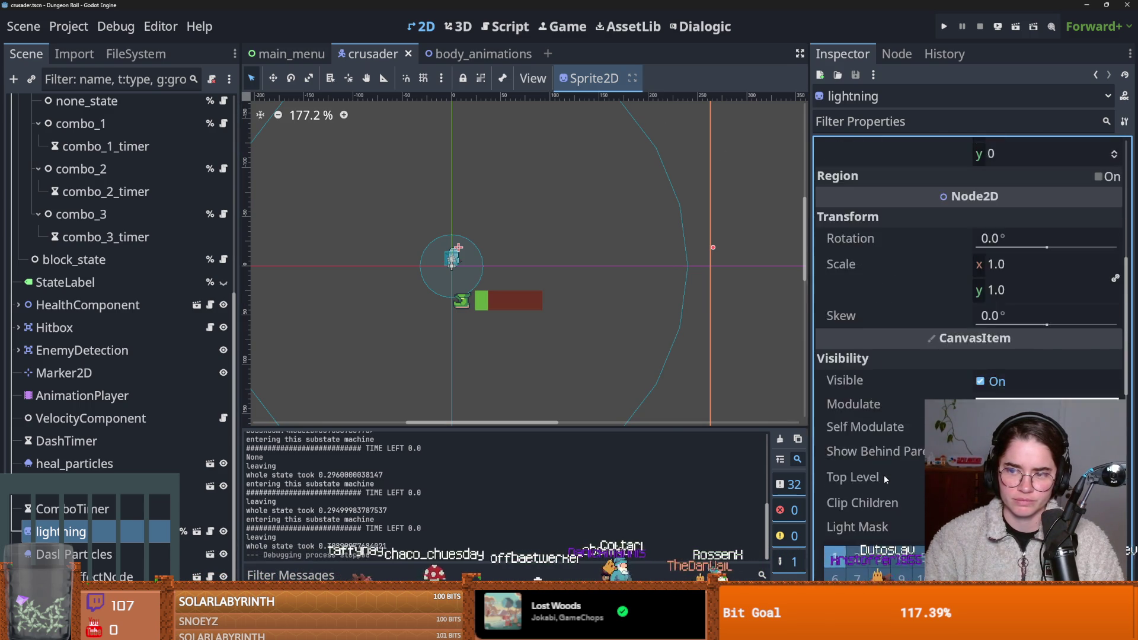
scroll(884, 475, "up", 5)
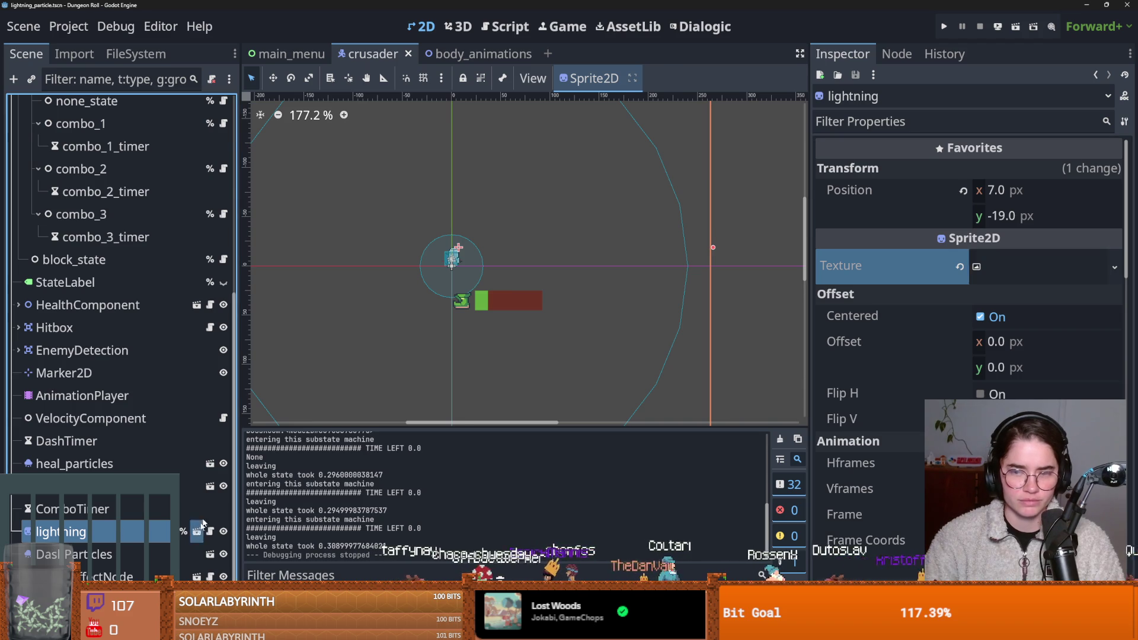
Step: Open lightning_particle.tscn in its own tab and check the SubViewport's viewport path
left_click(196, 531)
left_click(178, 106)
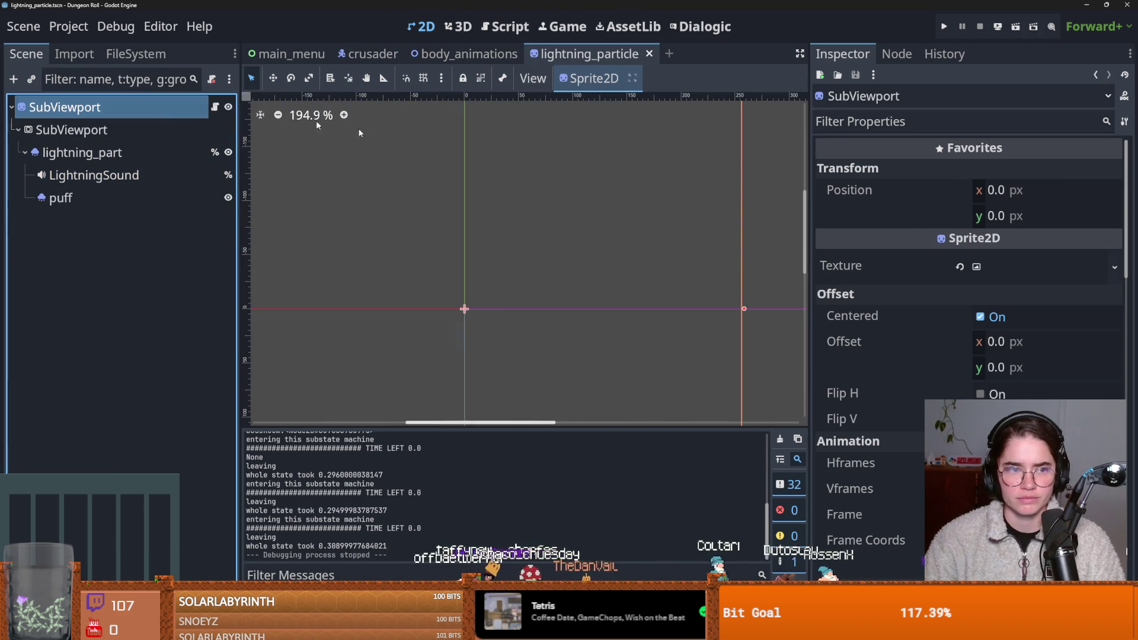
left_click(1012, 268)
left_click(1012, 269)
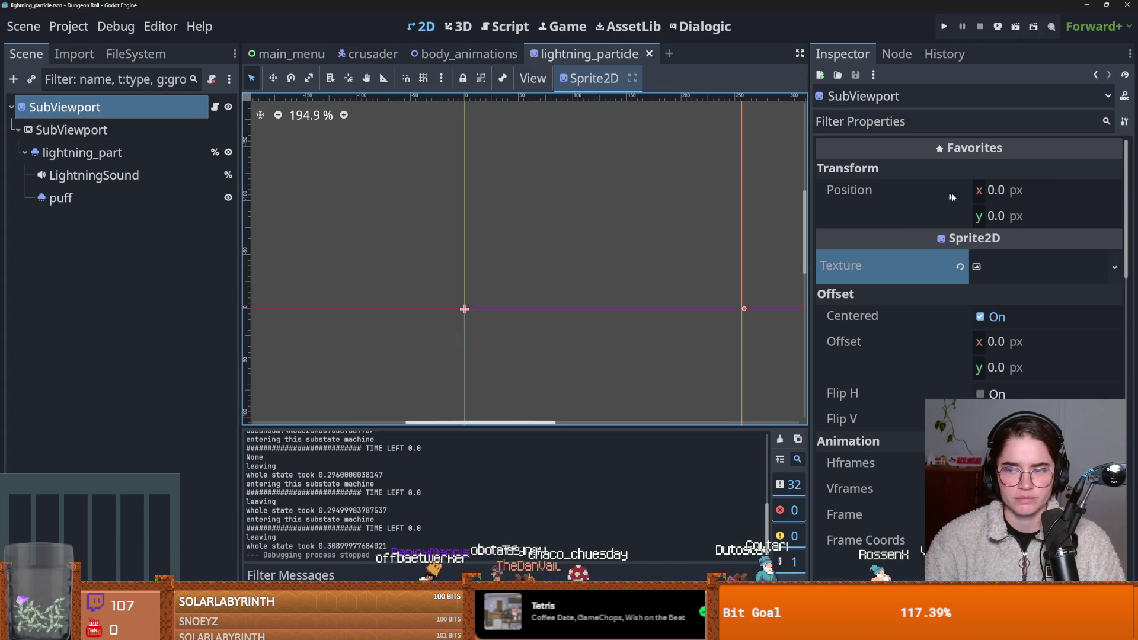
left_click(1044, 261)
left_click(1038, 298)
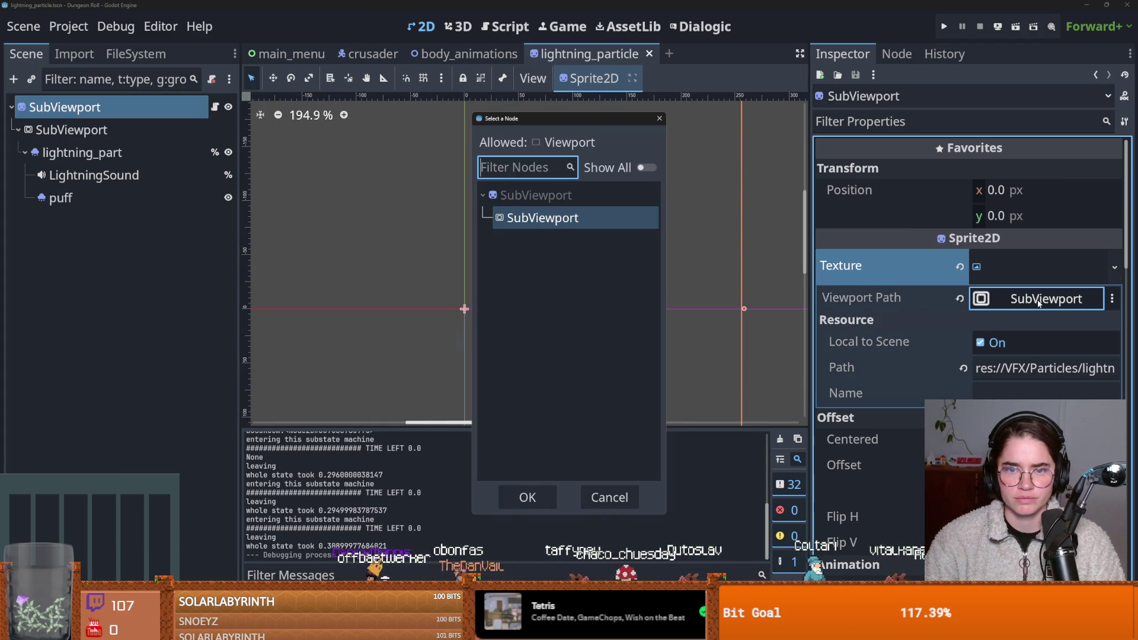
left_click(654, 118)
left_click(468, 54)
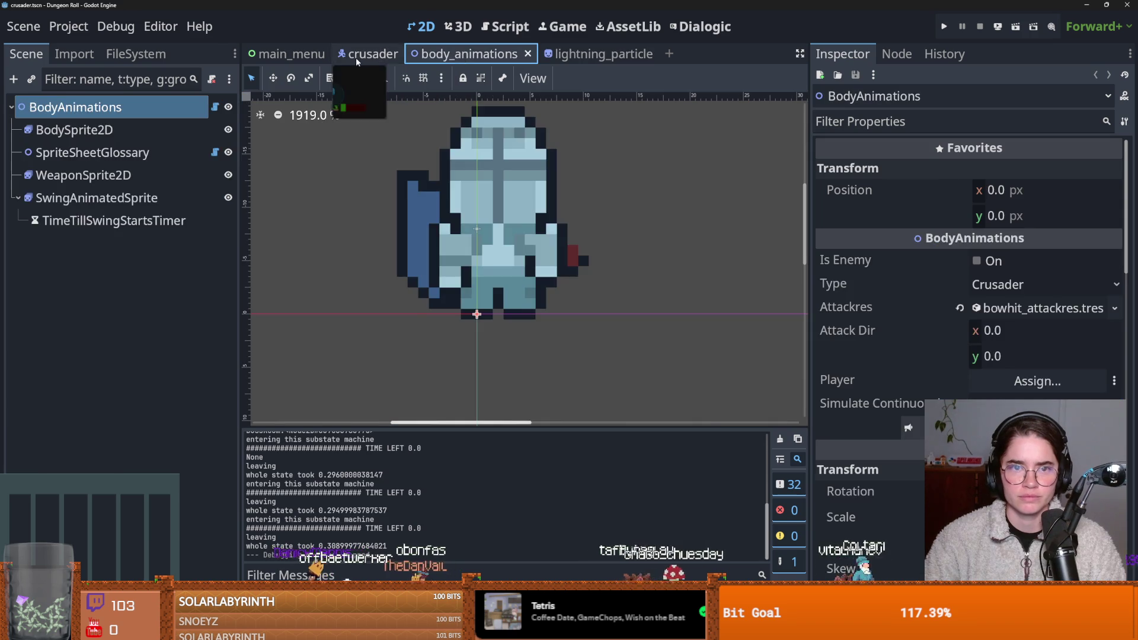
Step: Review the crusader's ControllerDetection, VelocityComponent and ComboTimer (one-shot, 2.0 s) nodes
left_click(356, 54)
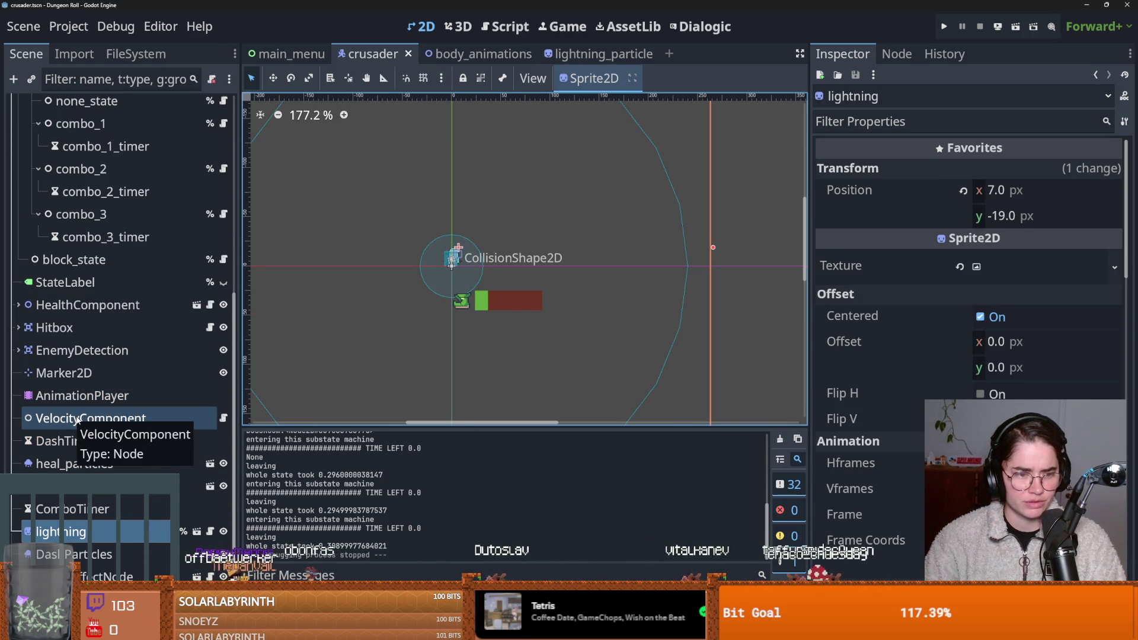
scroll(66, 415, "up", 6)
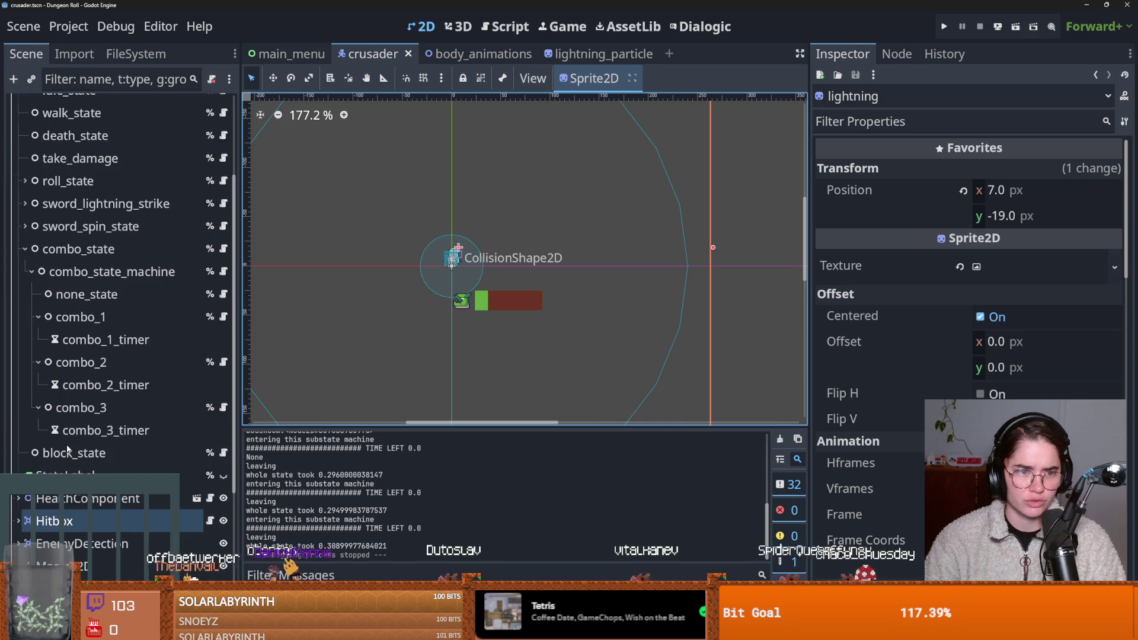
left_click(19, 200)
left_click(71, 175)
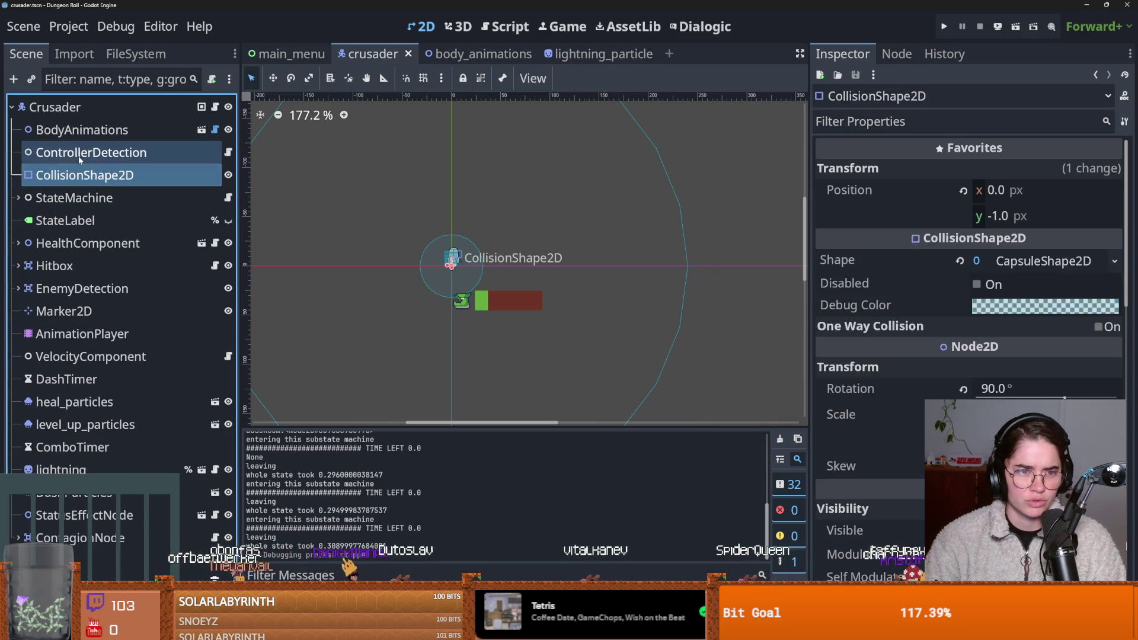
left_click(77, 153)
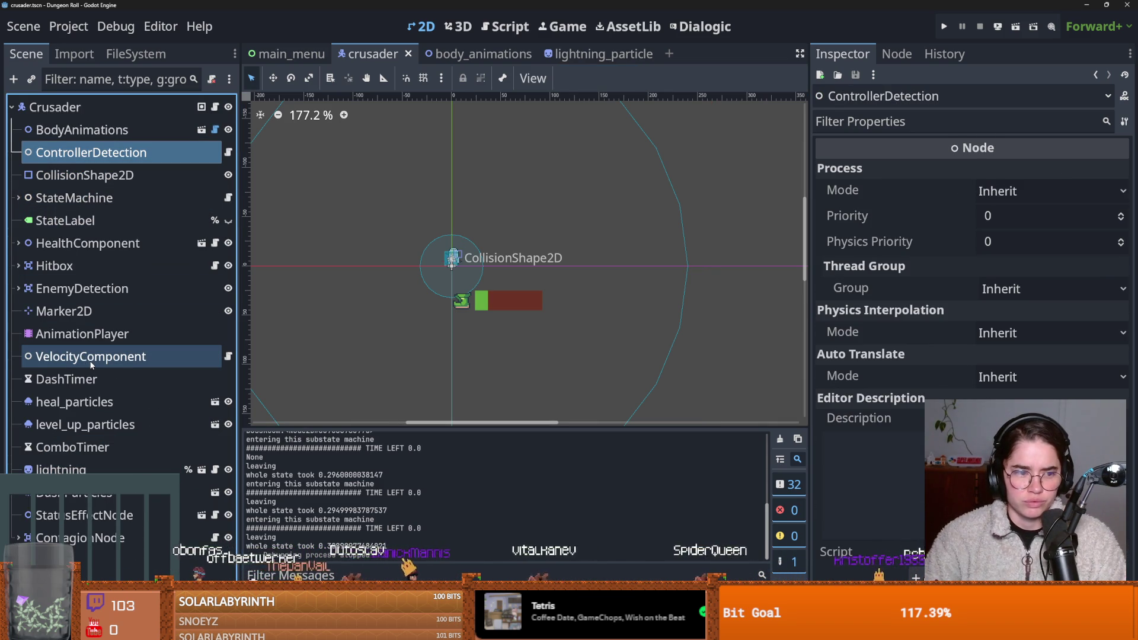
left_click(138, 360)
left_click(112, 450)
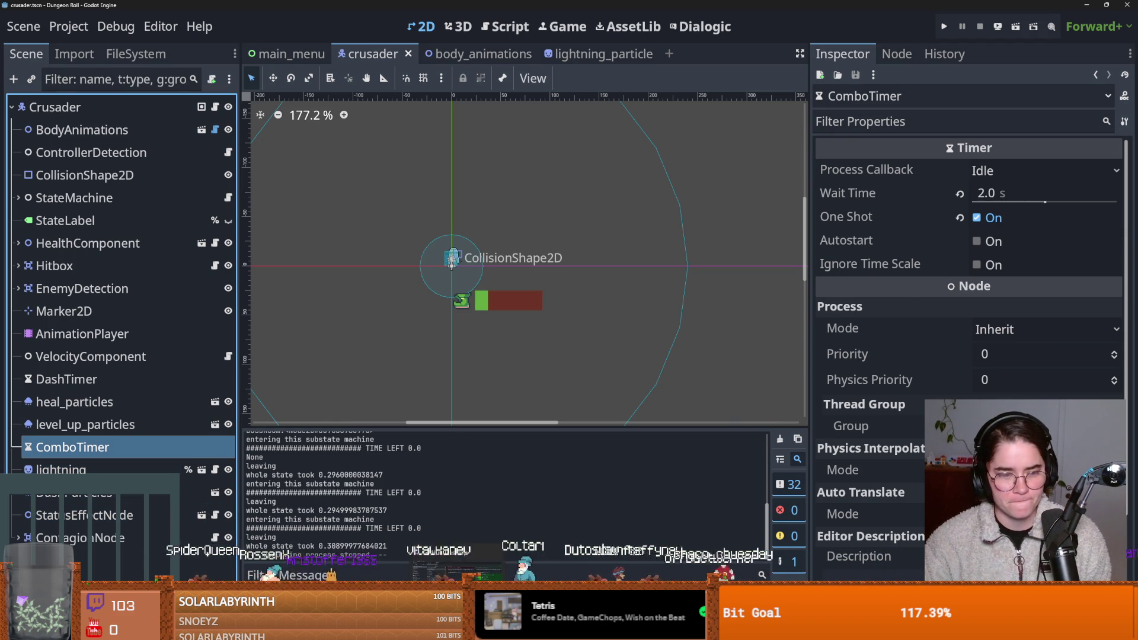
key("alt+Tab")
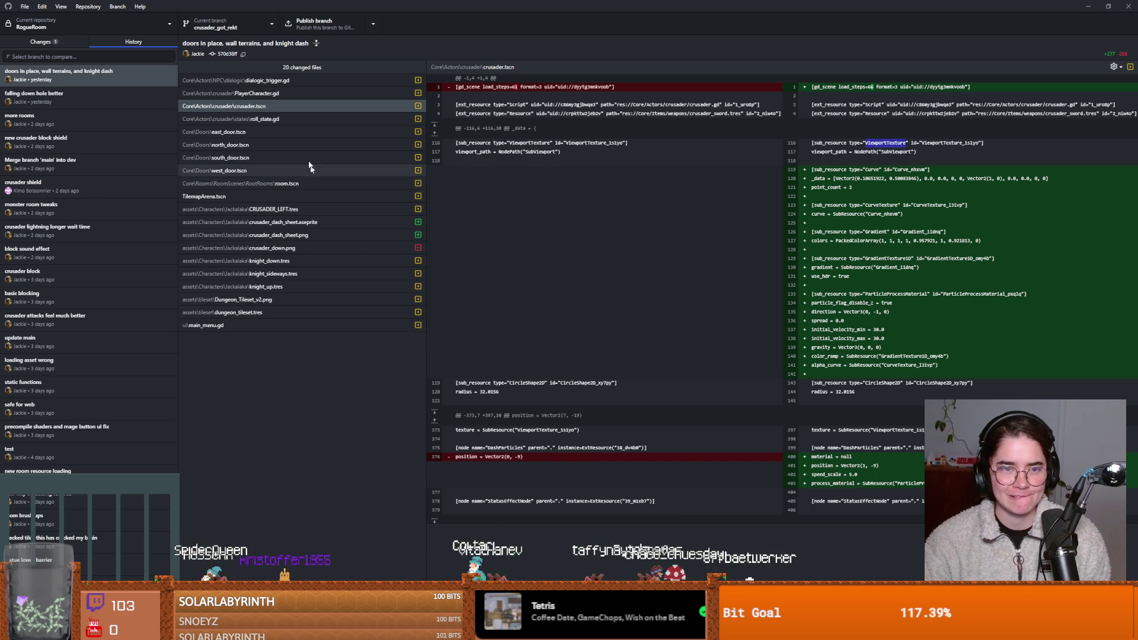
Step: Try reverting the latest commit and dismiss the resulting revert error
right_click(261, 107)
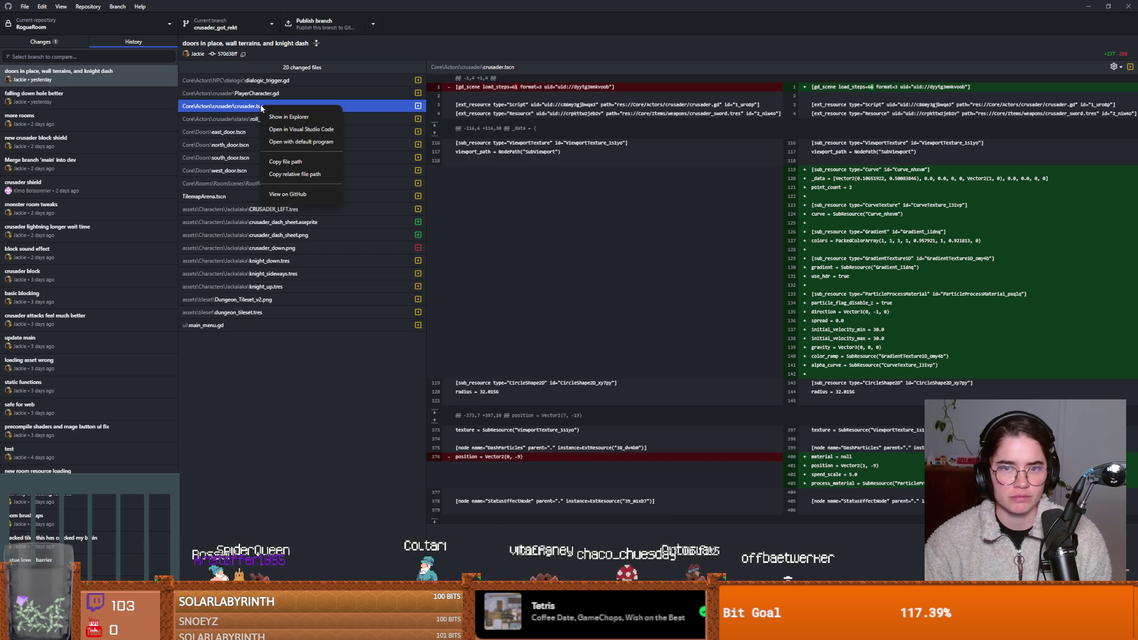
left_click(67, 98)
left_click(88, 79)
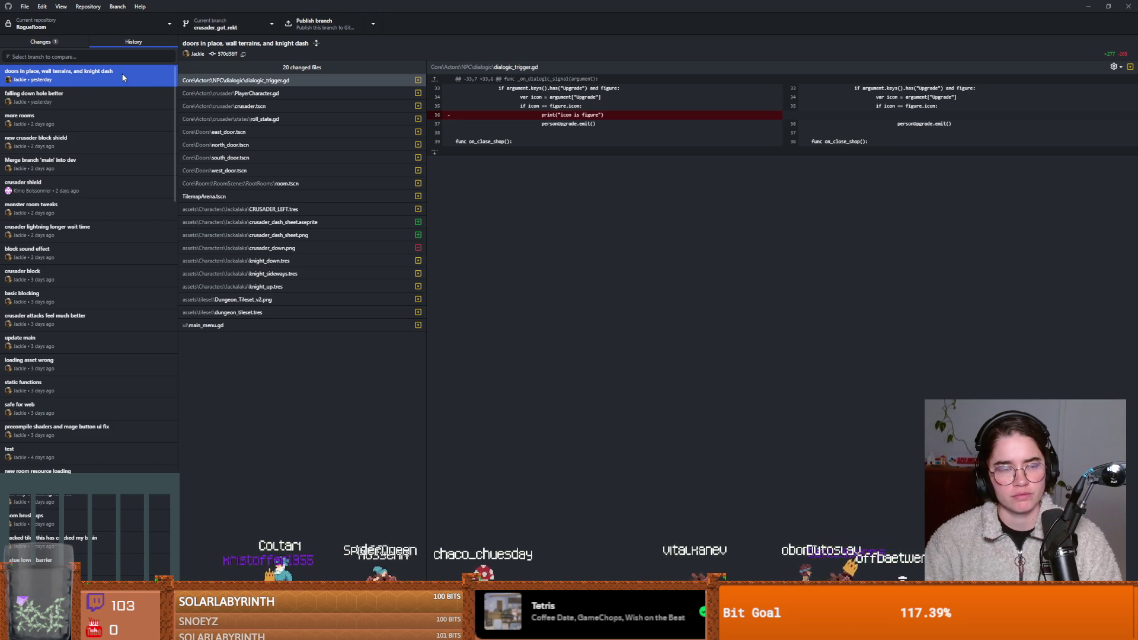
left_click(58, 43)
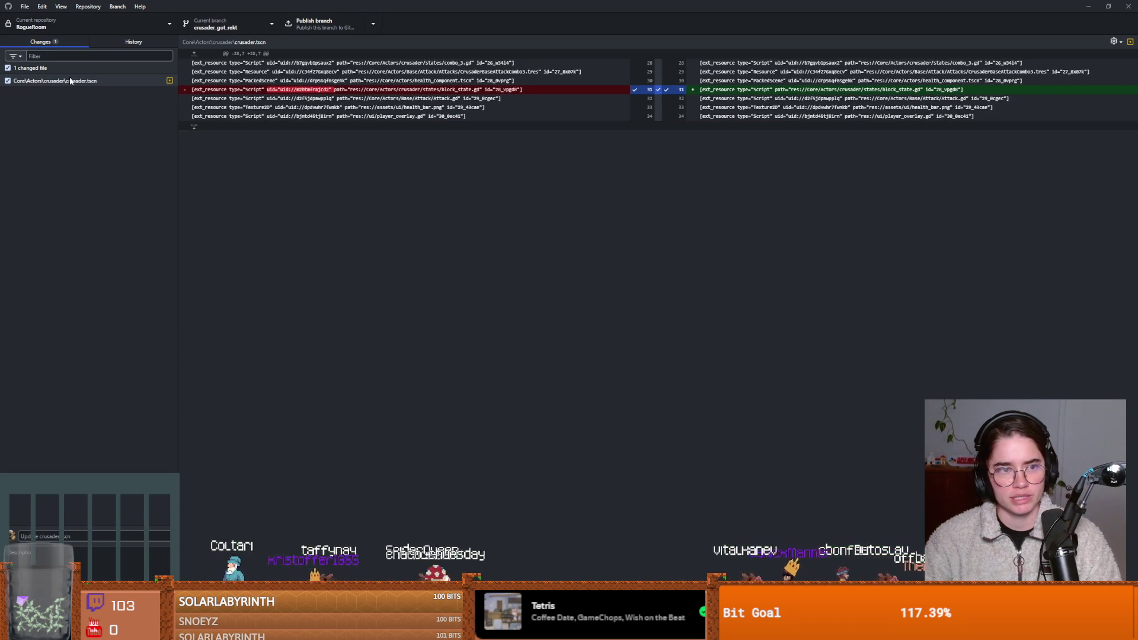
left_click(134, 42)
right_click(92, 81)
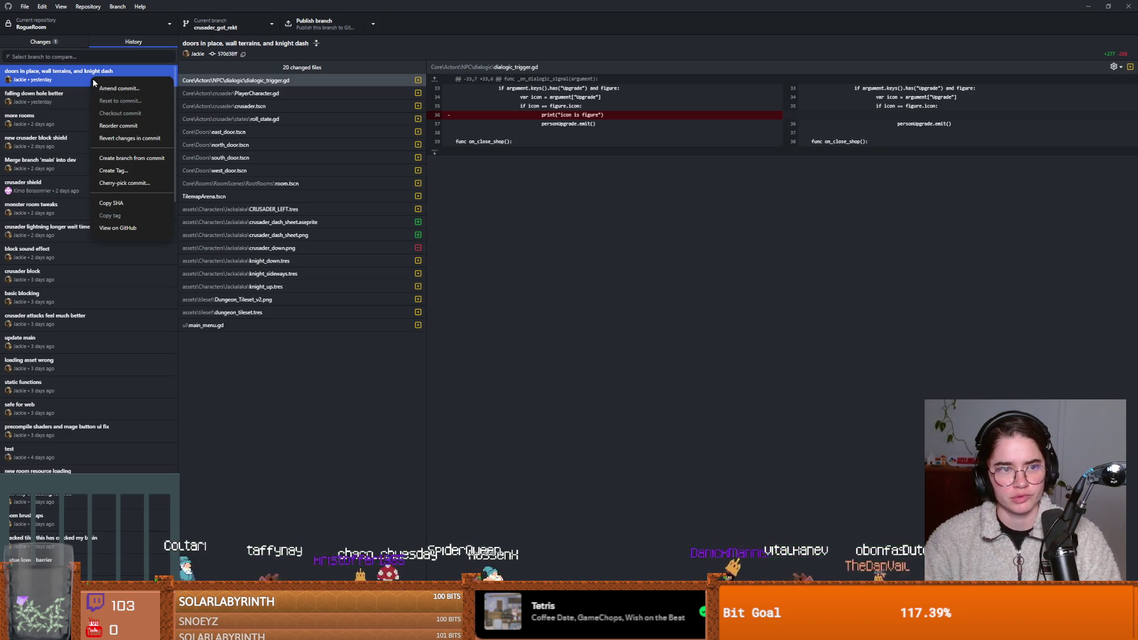
left_click(128, 137)
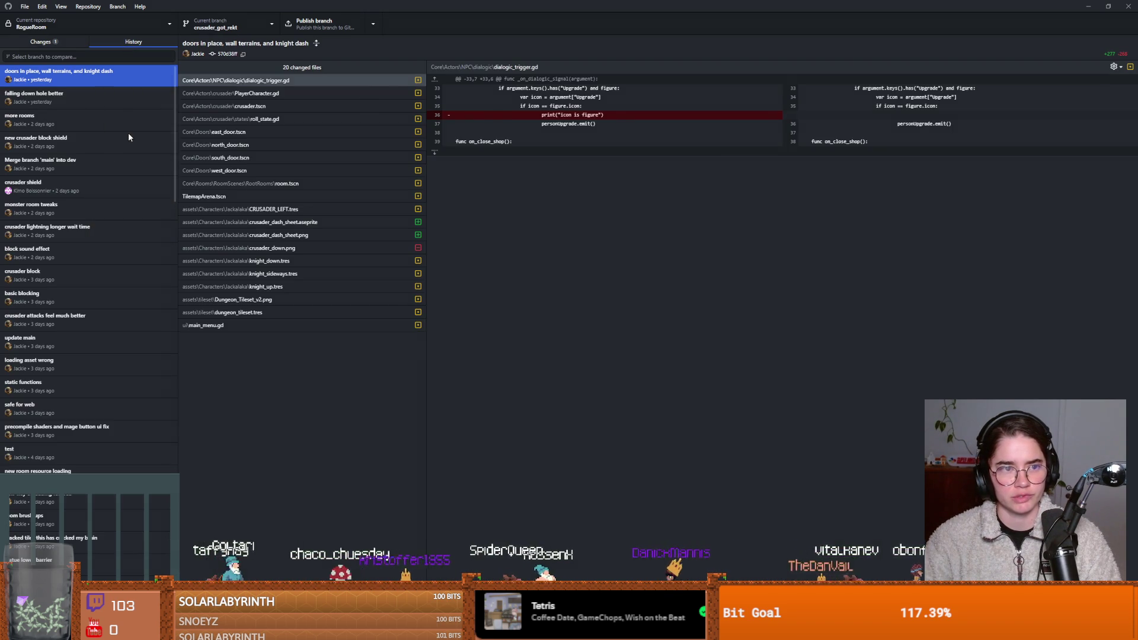
left_click(667, 351)
Step: Discard the uncommitted local changes to crusader.tscn
left_click(65, 43)
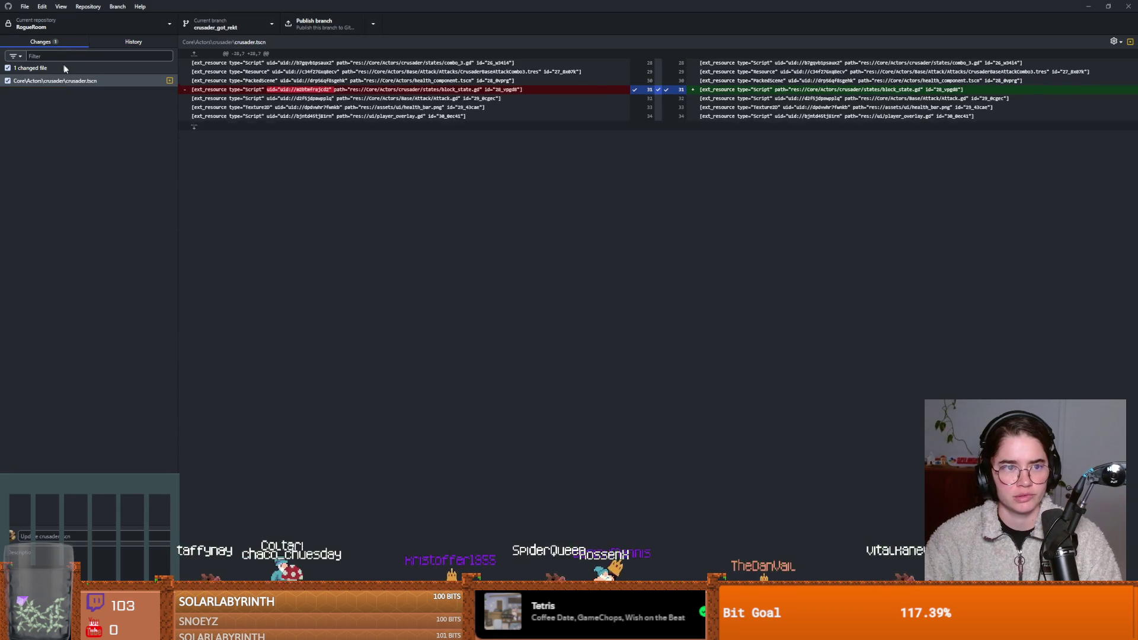
right_click(71, 77)
left_click(97, 81)
left_click(572, 349)
left_click(133, 41)
Step: Revert 'doors in place, wall terrains, and knight dash', creating a new Revert commit
right_click(73, 77)
left_click(106, 125)
key("Escape")
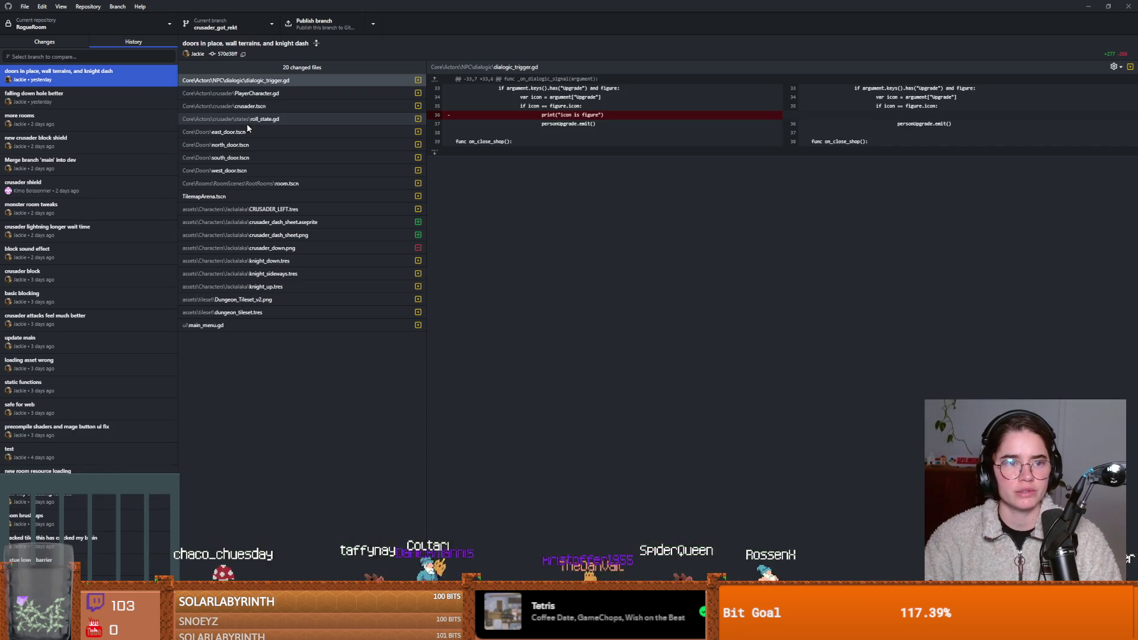
right_click(95, 79)
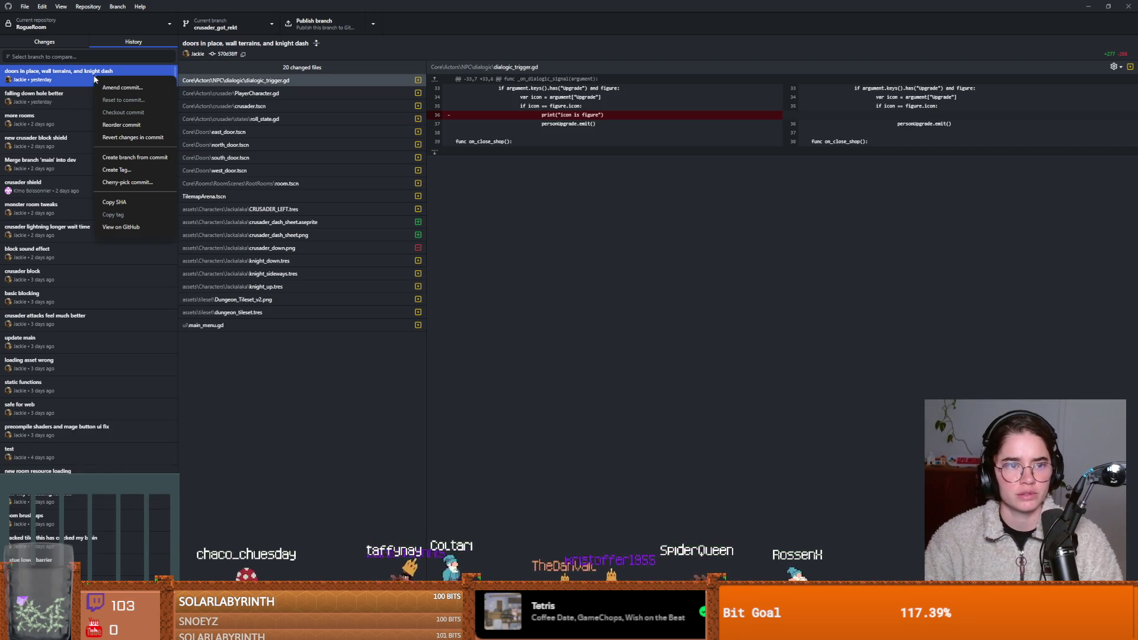
left_click(138, 137)
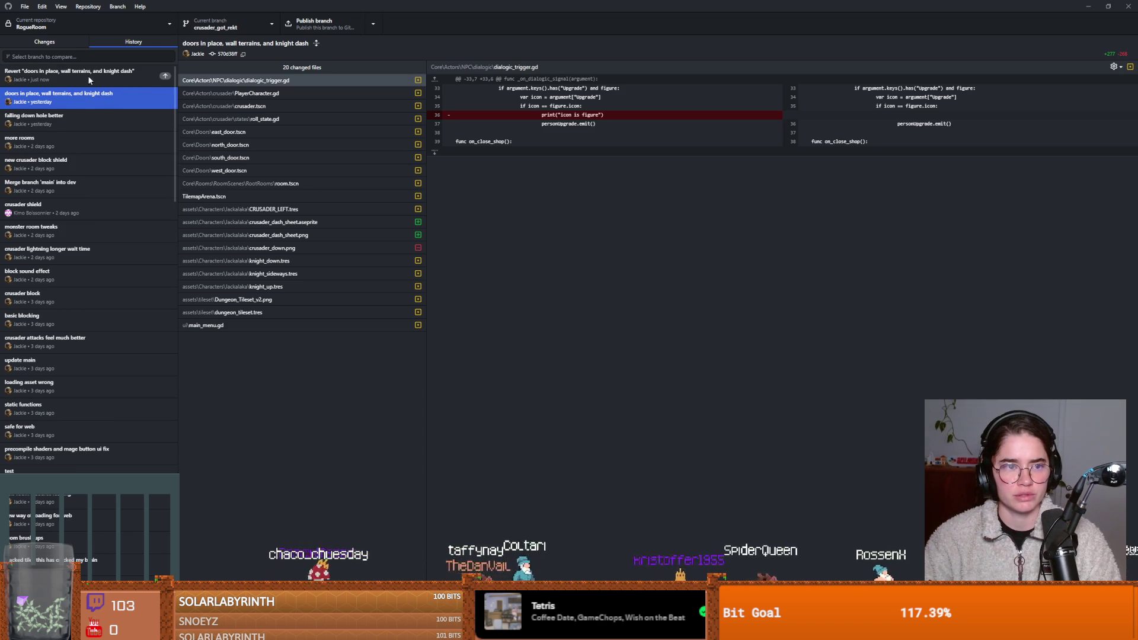
left_click(87, 76)
key("ctrl+1")
left_click(127, 43)
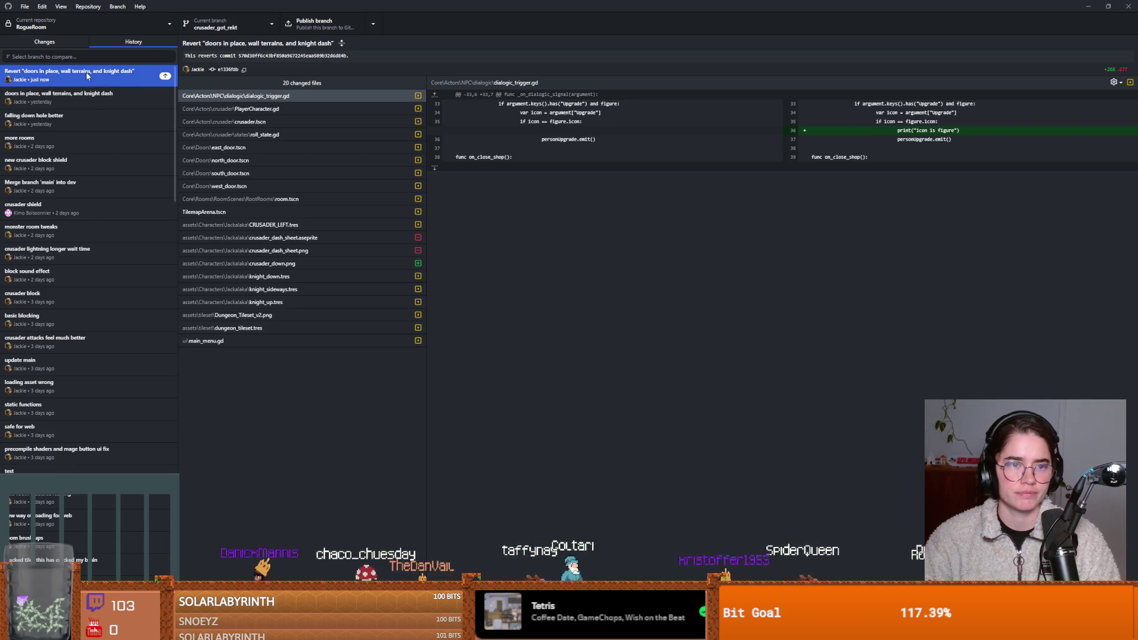
Step: Undo the Revert commit, then review the PlayerCharacter.gd, roll_state.gd and crusader.tscn diffs
right_click(87, 72)
left_click(129, 91)
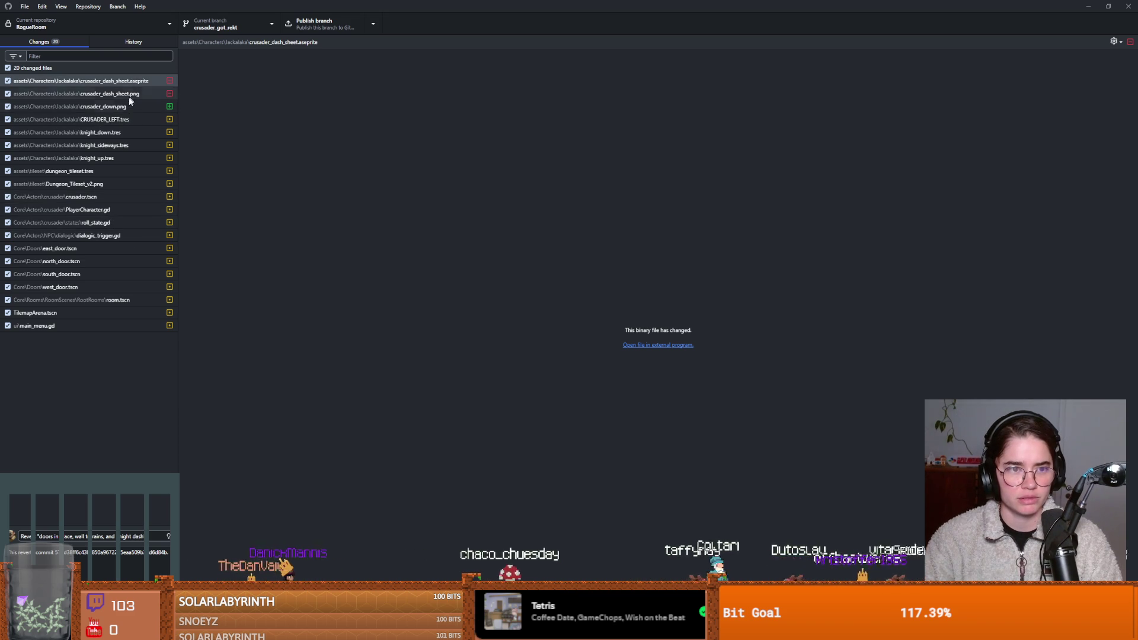
left_click_drag(127, 114, 119, 211)
key("Down")
left_click(94, 199)
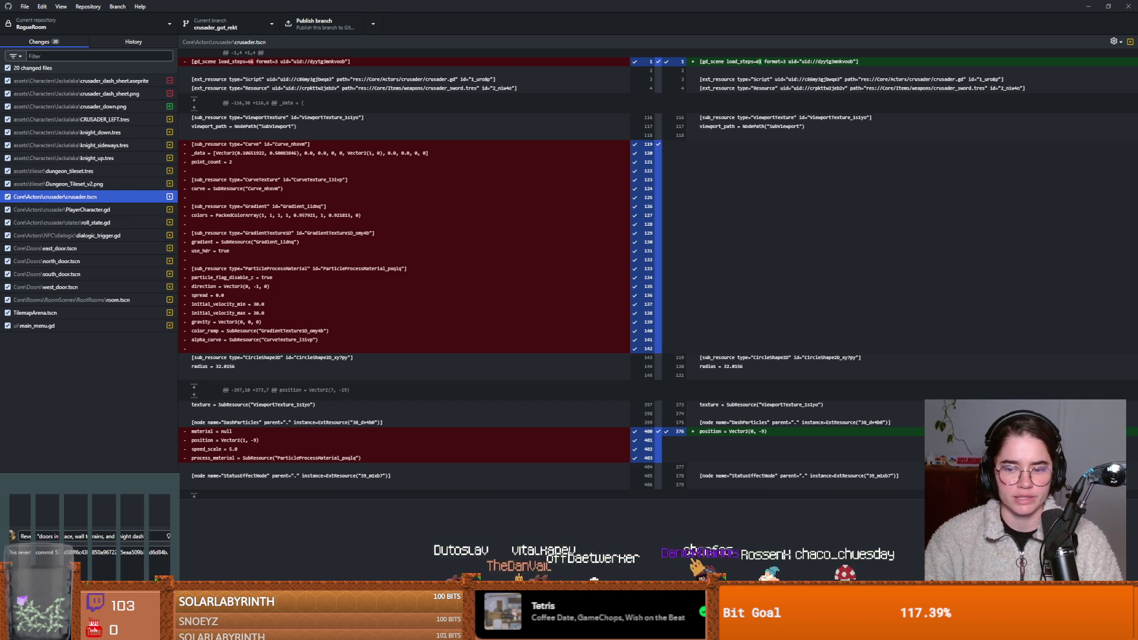
key("alt+Tab")
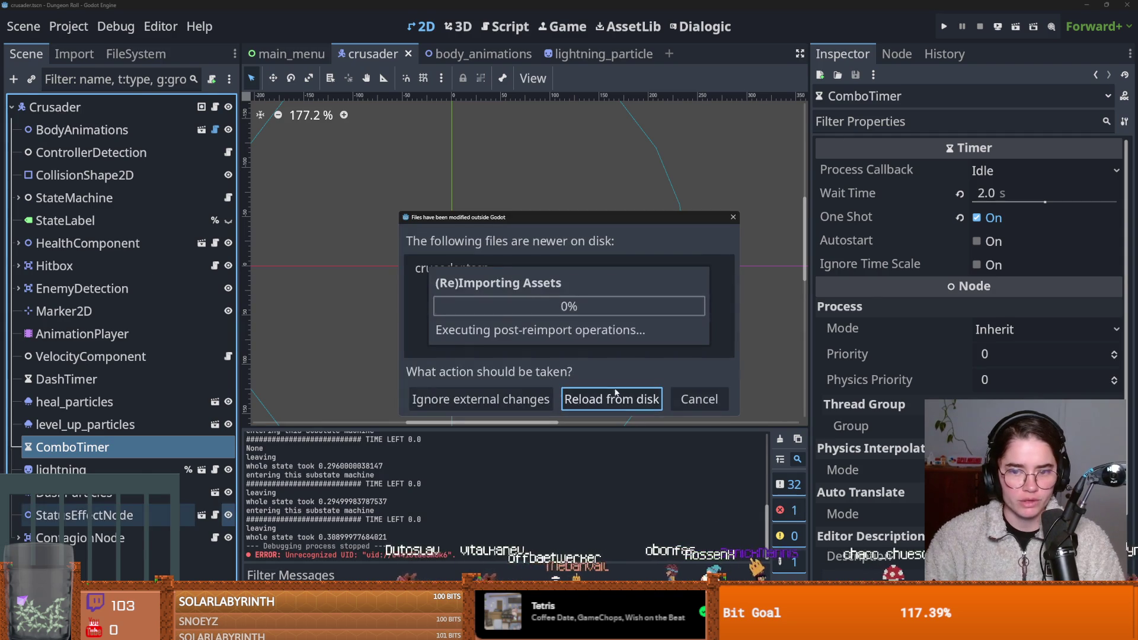
Step: Reload crusader.tscn from disk, run Dungeon Roll as the Crusader, then stop it
left_click(591, 395)
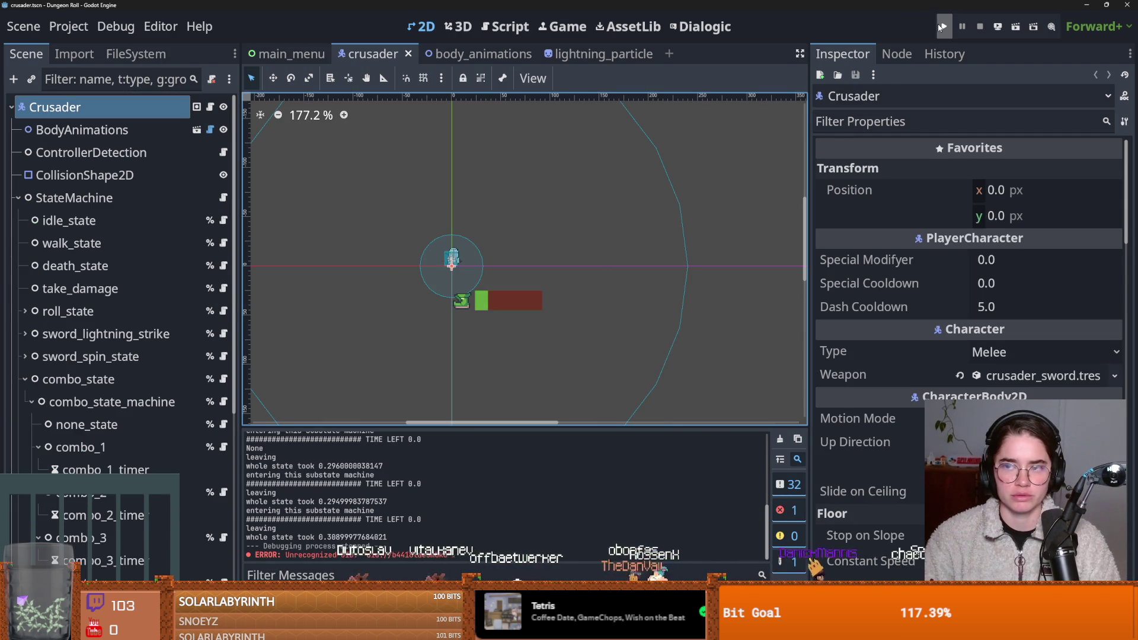
left_click(943, 27)
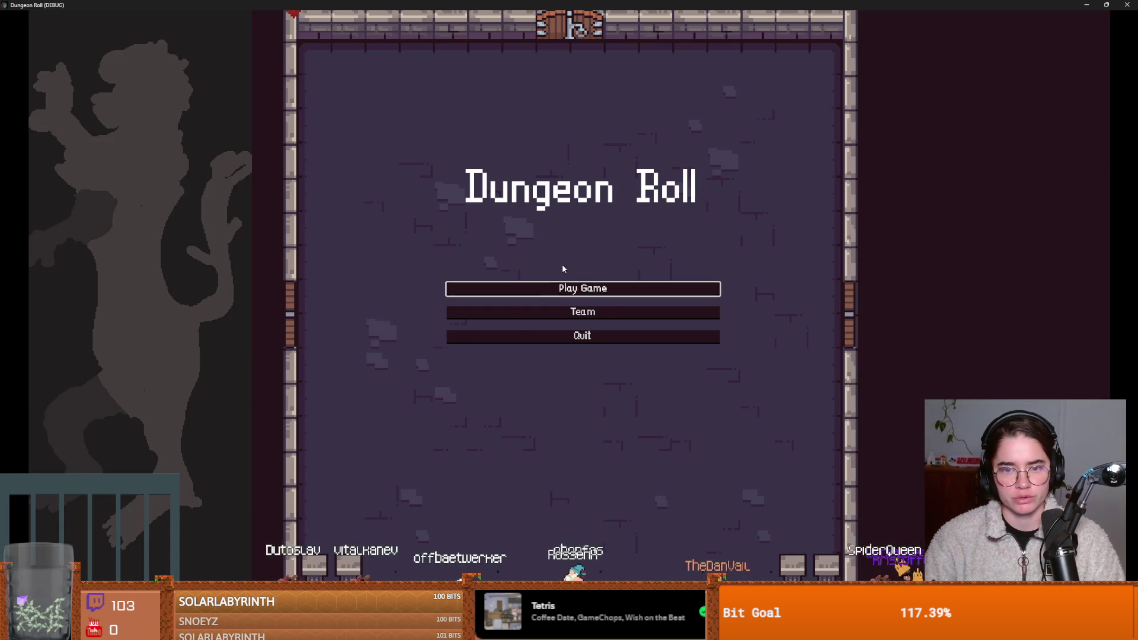
left_click(569, 287)
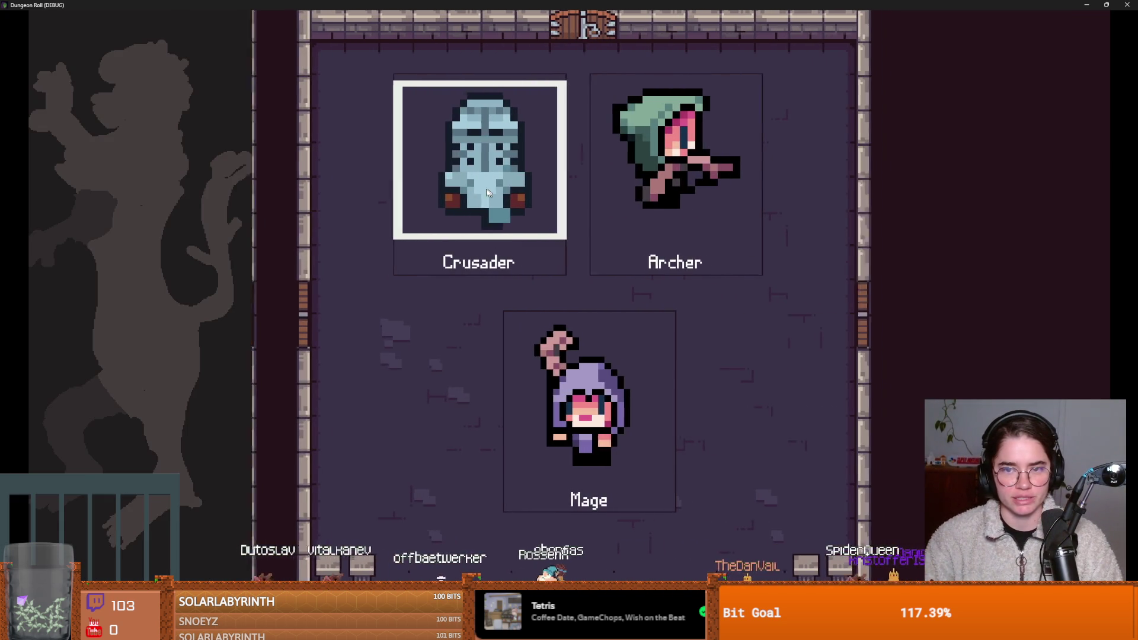
left_click(497, 211)
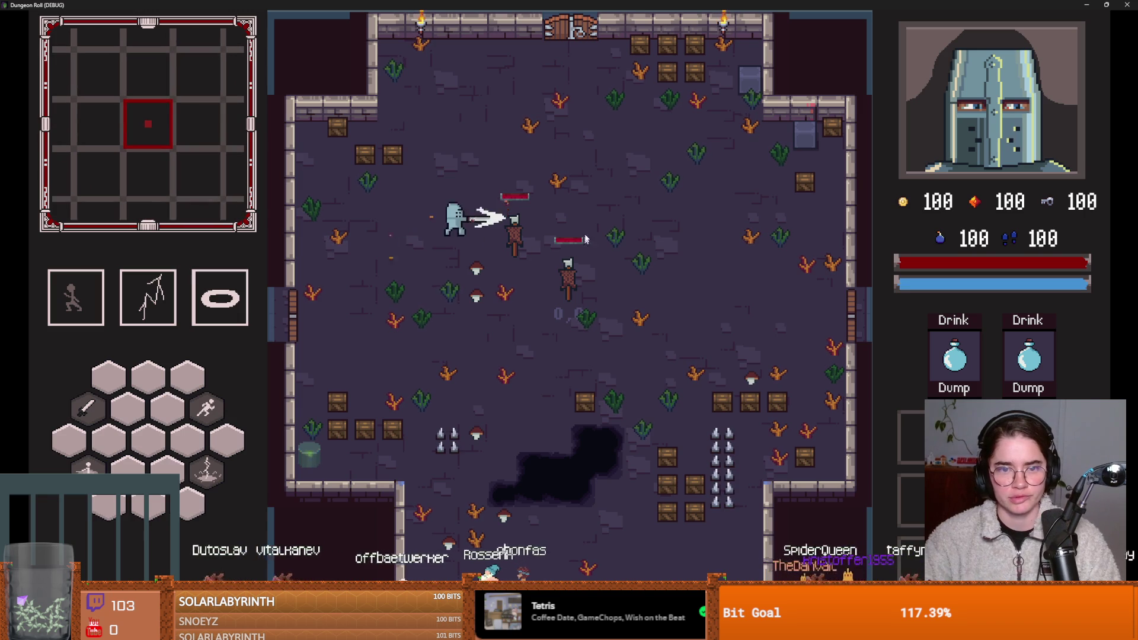
key("F8")
right_click(108, 108)
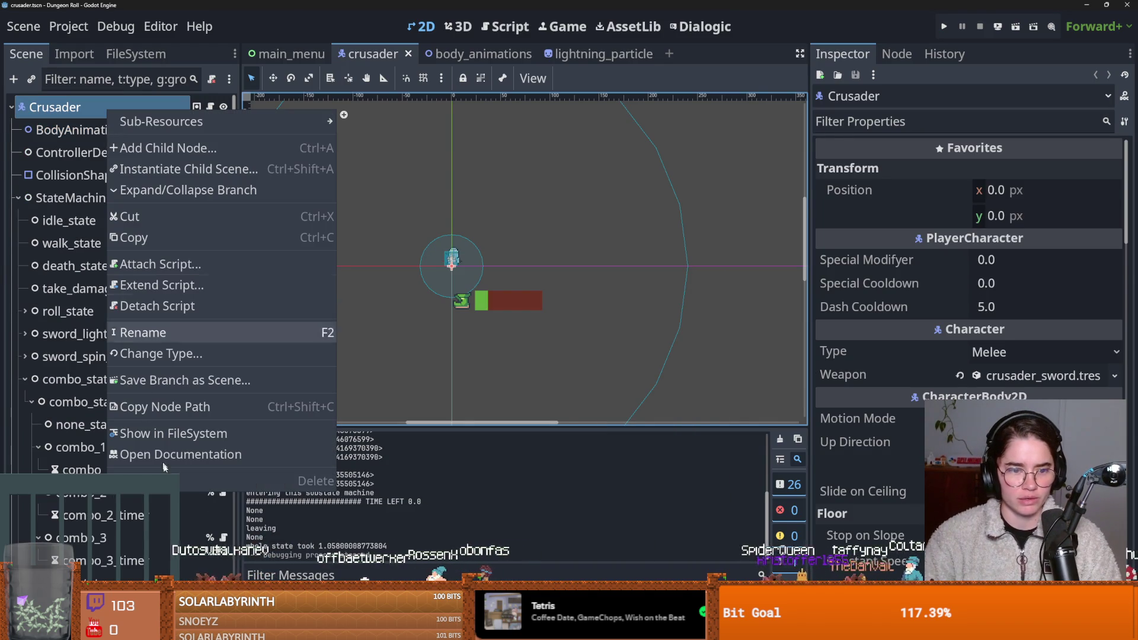
Step: Open the reverted crusader.tscn in Notepad from the file manager, copy all its text, and close it
left_click(172, 433)
right_click(178, 427)
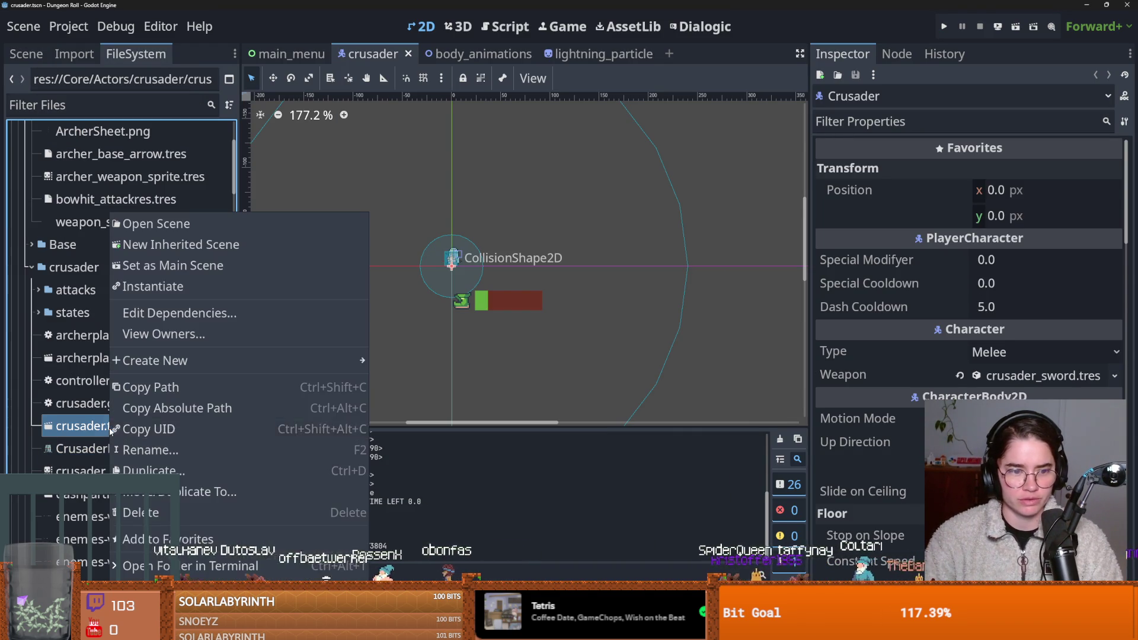
left_click(294, 479)
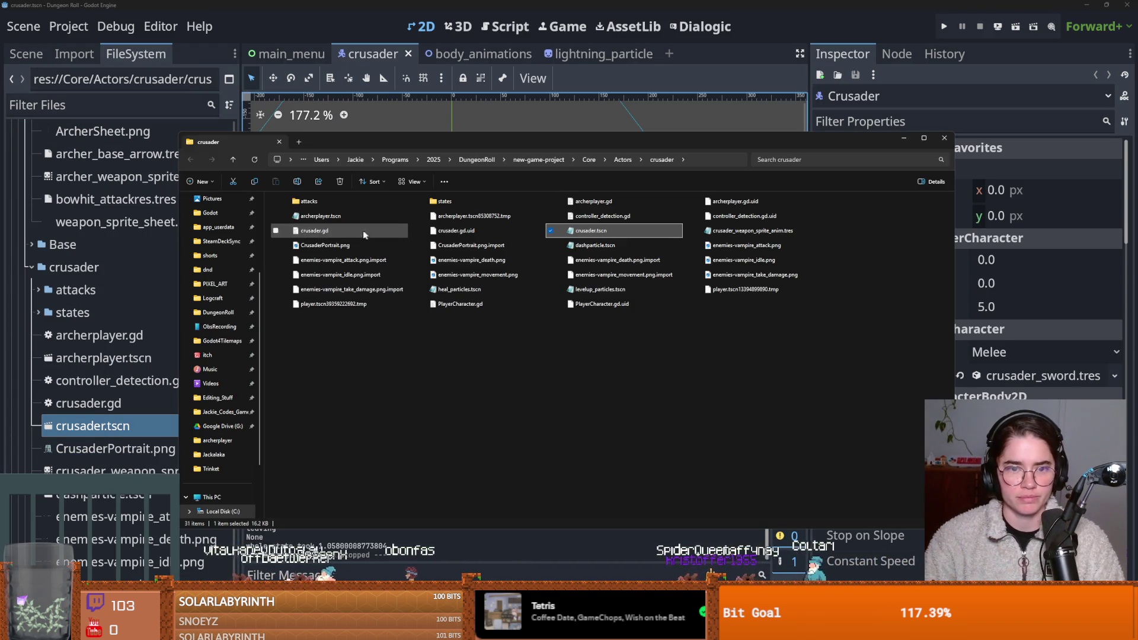
double_click(591, 232)
key("ctrl+a")
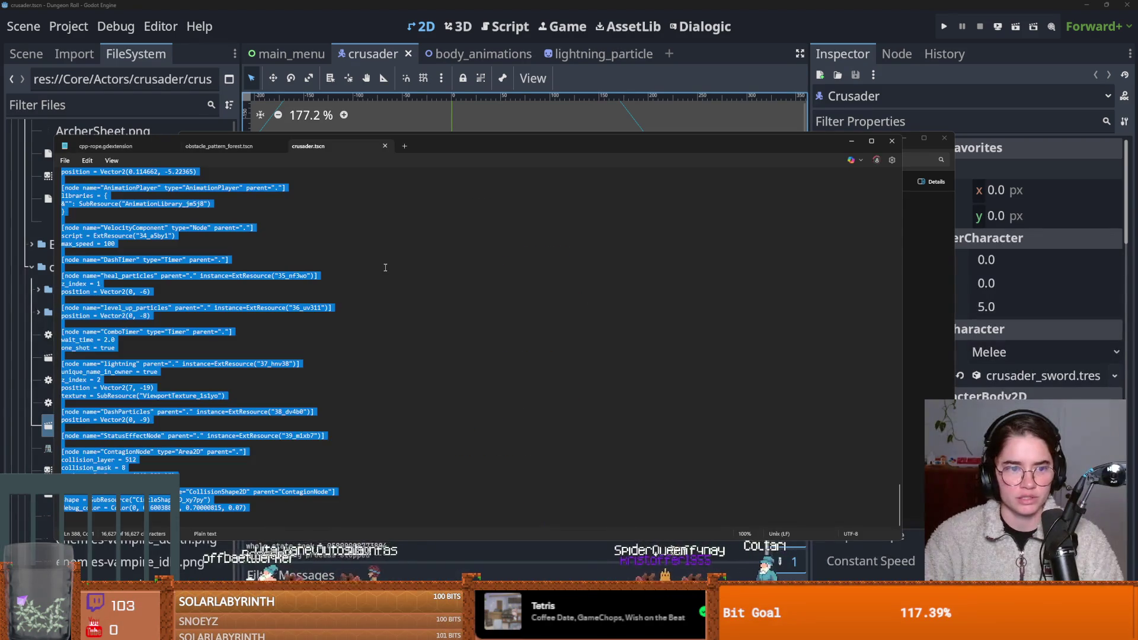
left_click(891, 141)
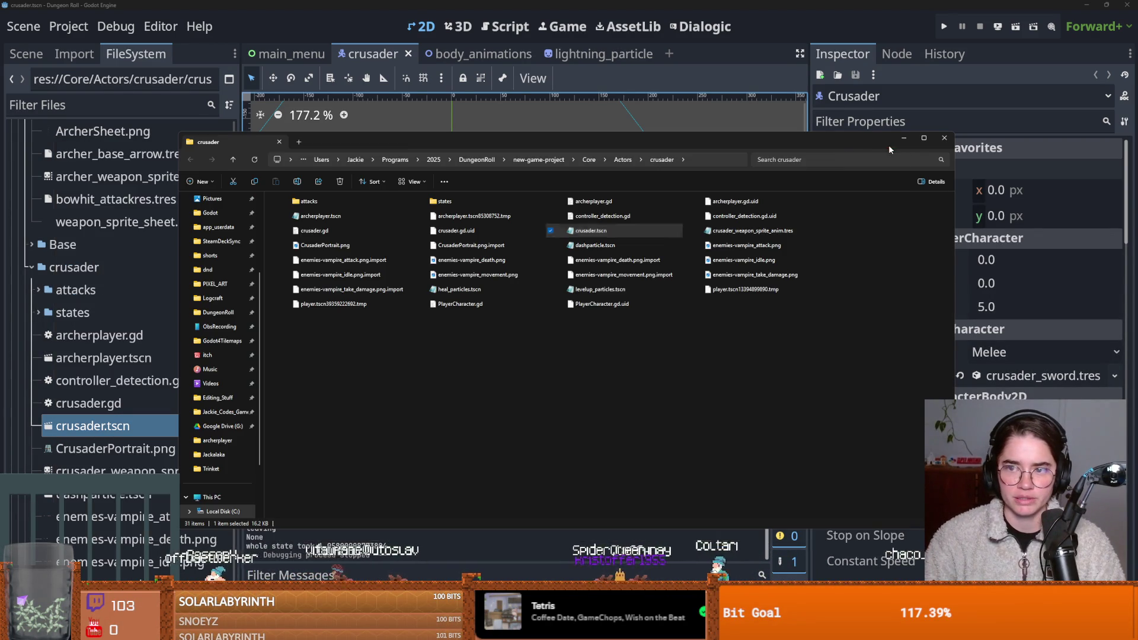
key("alt+Tab")
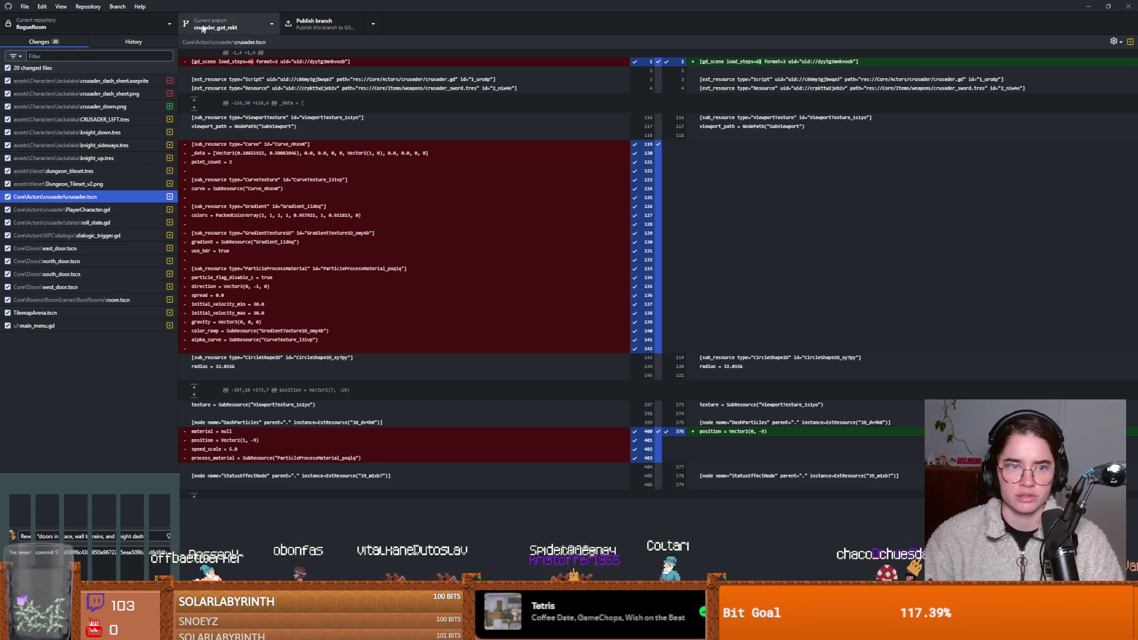
Step: Discard all 20 uncommitted changes in GitHub Desktop
right_click(76, 66)
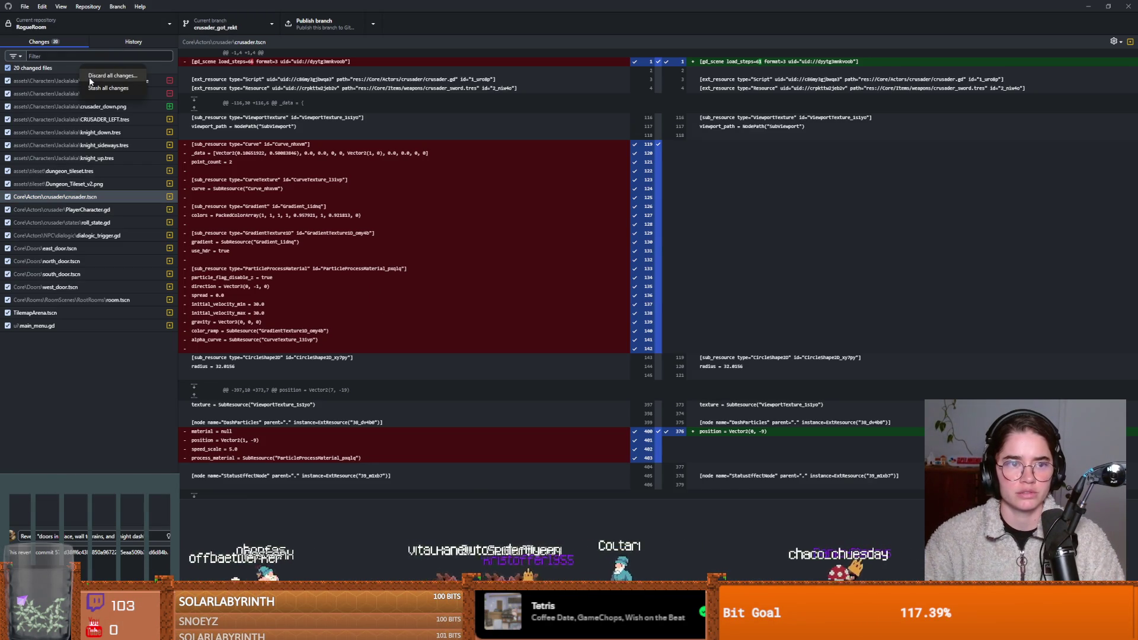
left_click(95, 71)
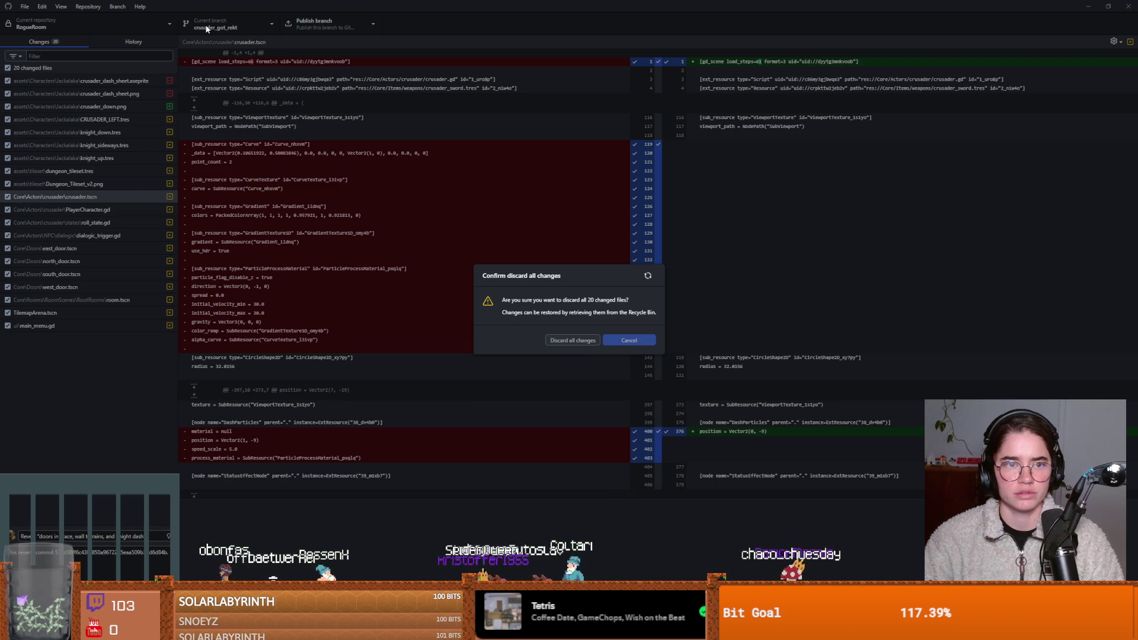
key("Return")
Step: Switch the current branch to dev and accept the updated files in Godot
key("ctrl+b")
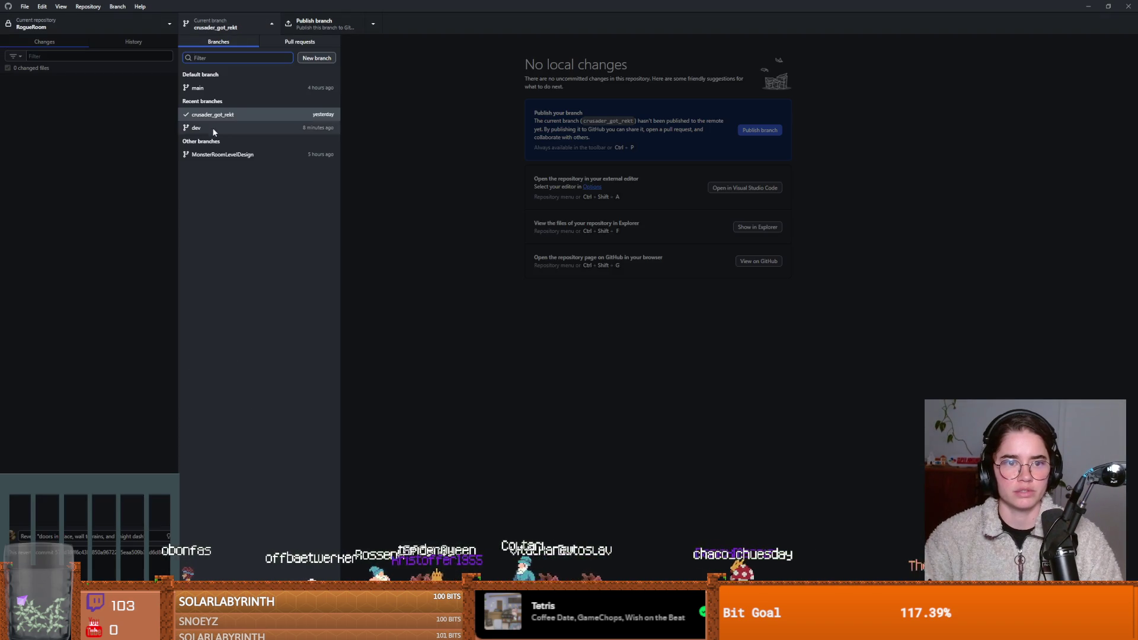
left_click(212, 128)
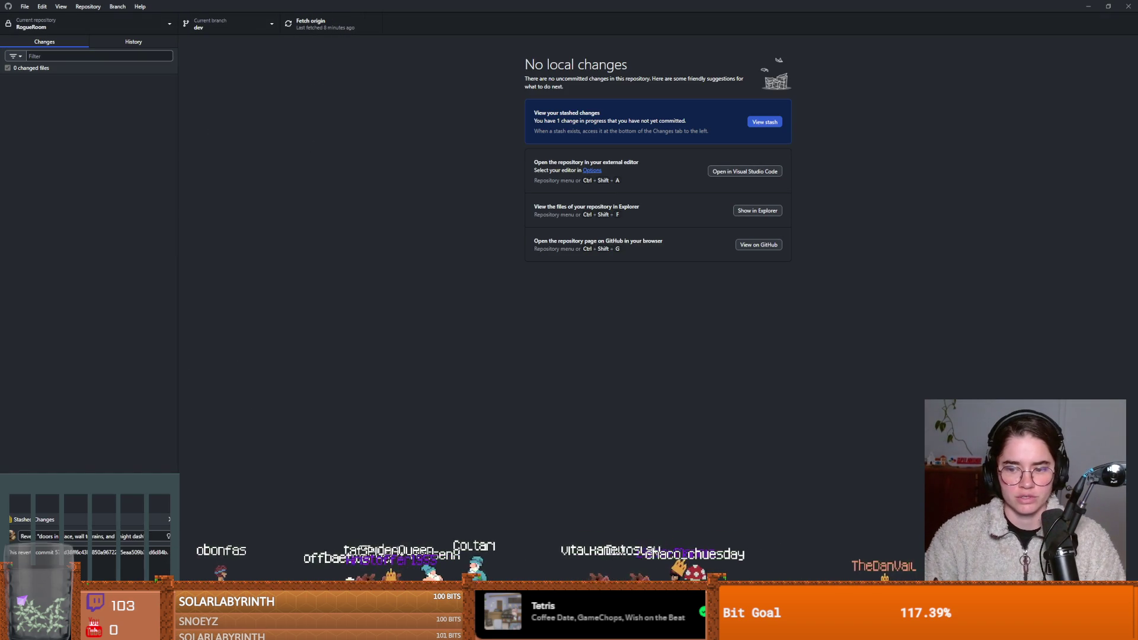
key("alt+Tab")
key("Return")
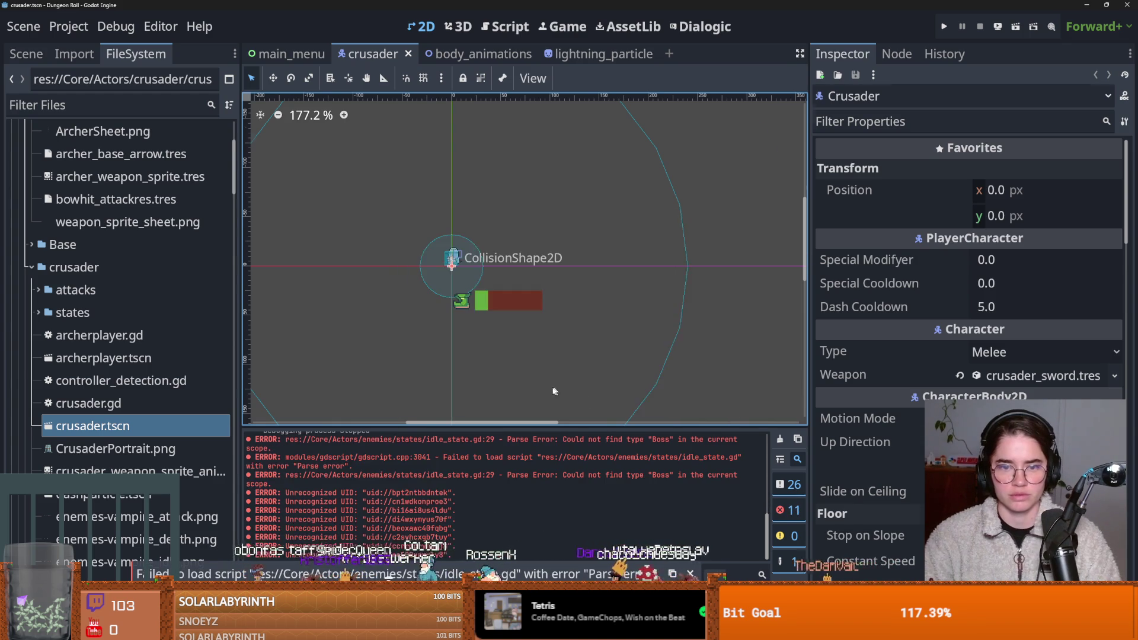
Step: Paste the copied crusader scene text over the dev branch's crusader.tscn in Notepad, then close it
right_click(103, 429)
key("Escape")
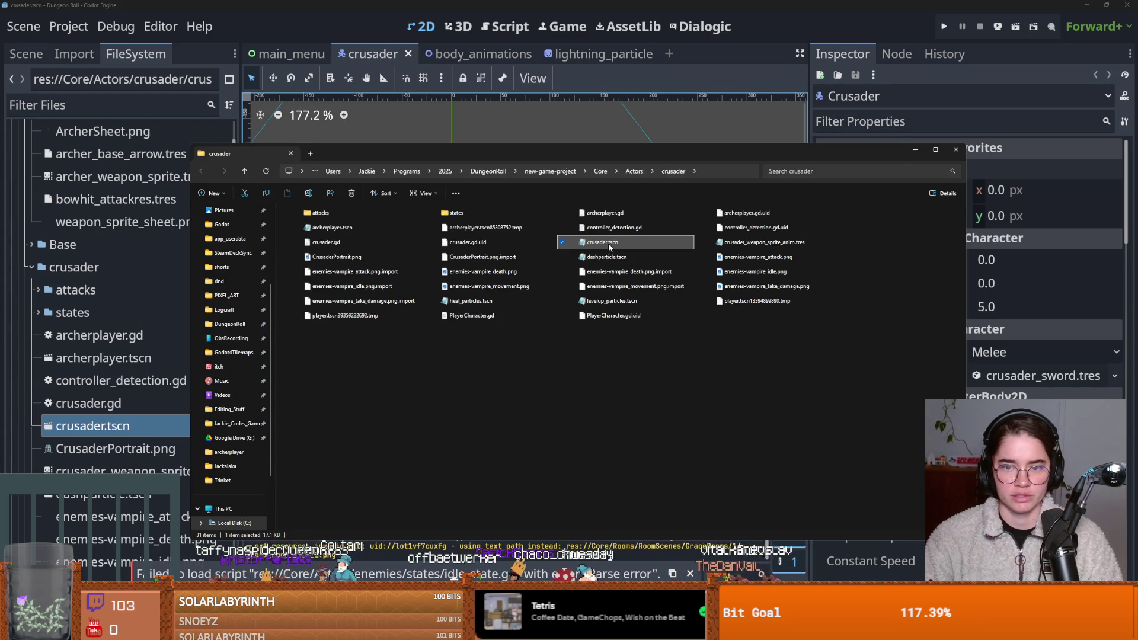
double_click(602, 245)
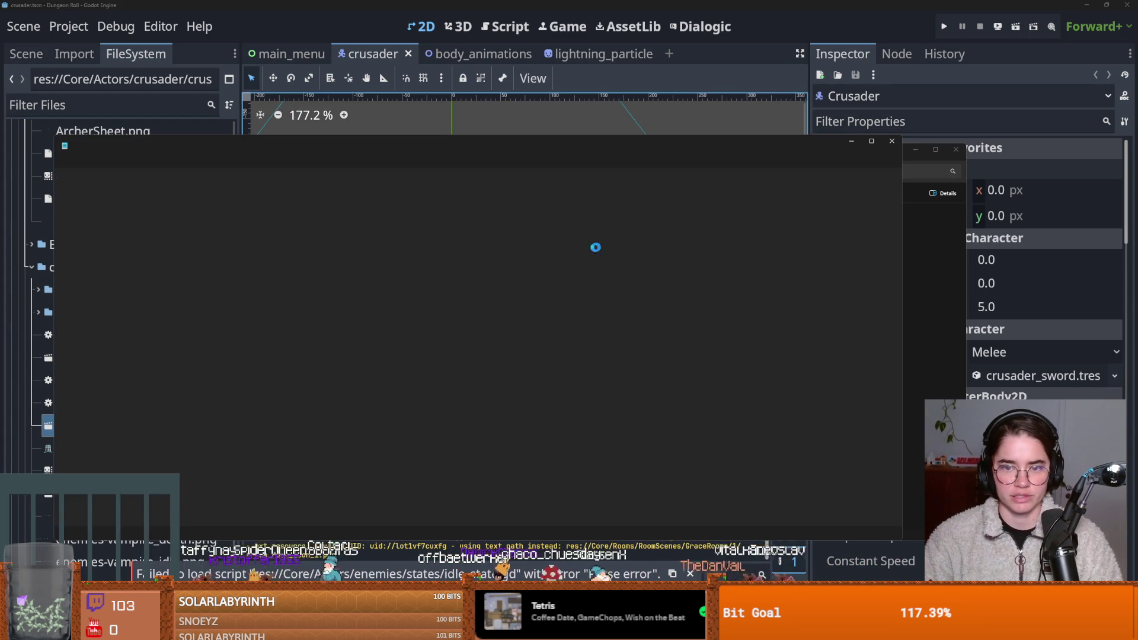
key("ctrl+a")
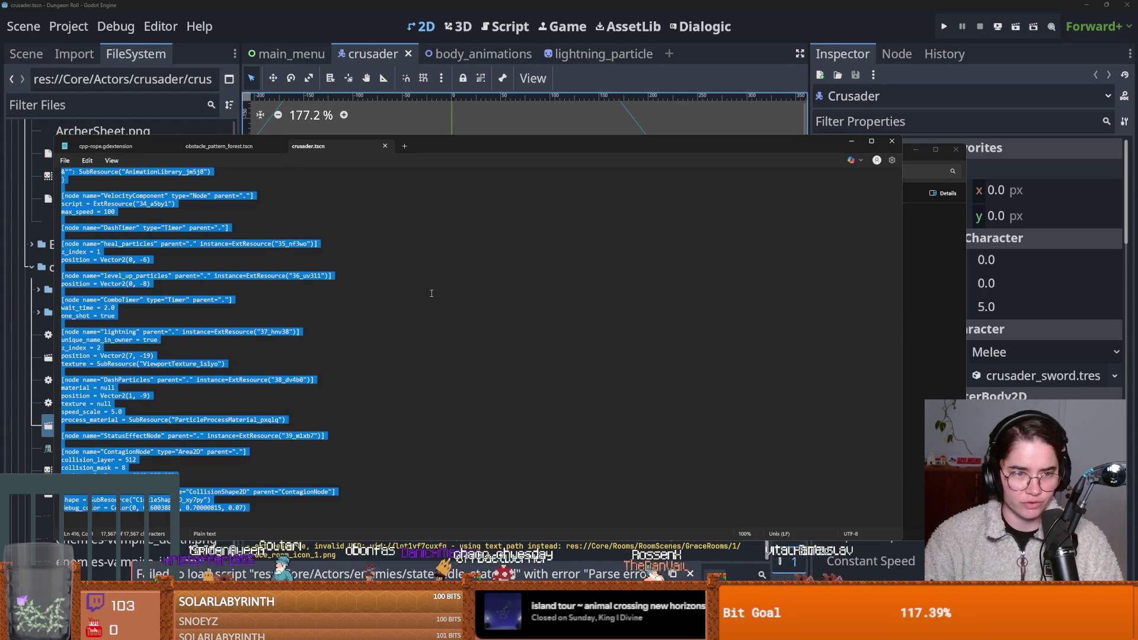
key("ctrl+v")
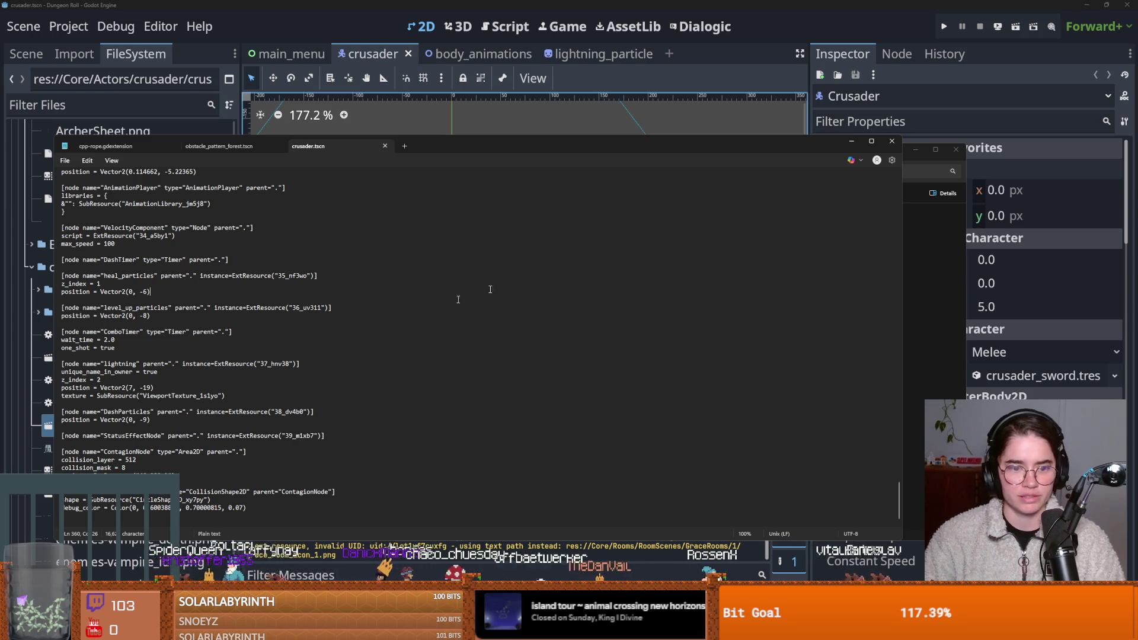
left_click(891, 142)
left_click(956, 149)
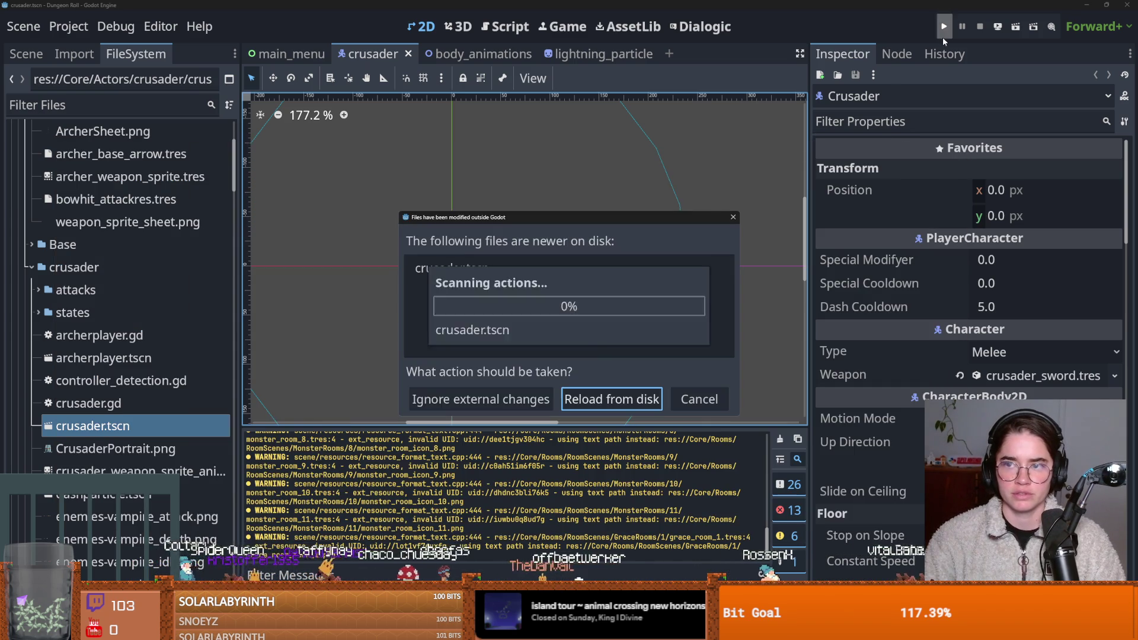
Step: Reload the changed scene, then run Dungeon Roll and start a new game from the main menu
left_click(597, 396)
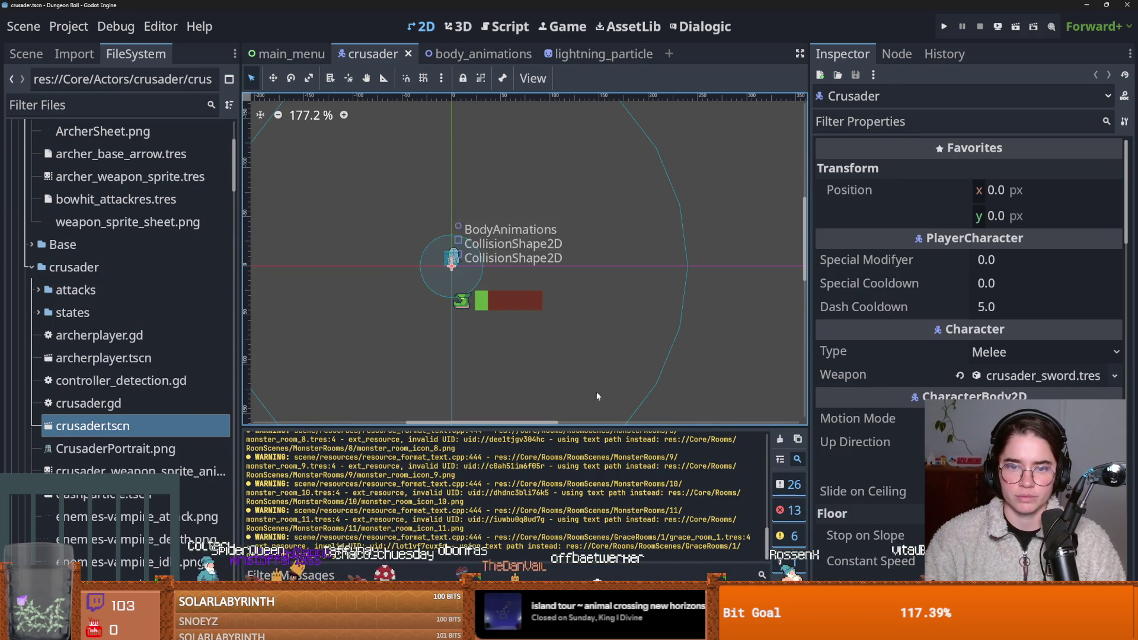
left_click(945, 27)
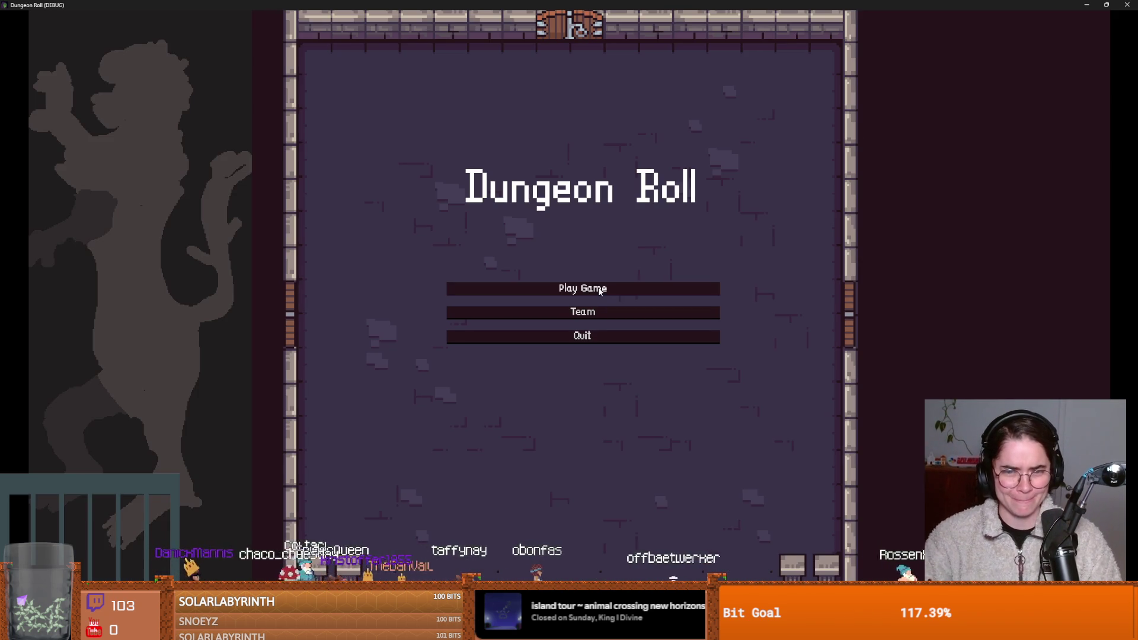
left_click(600, 291)
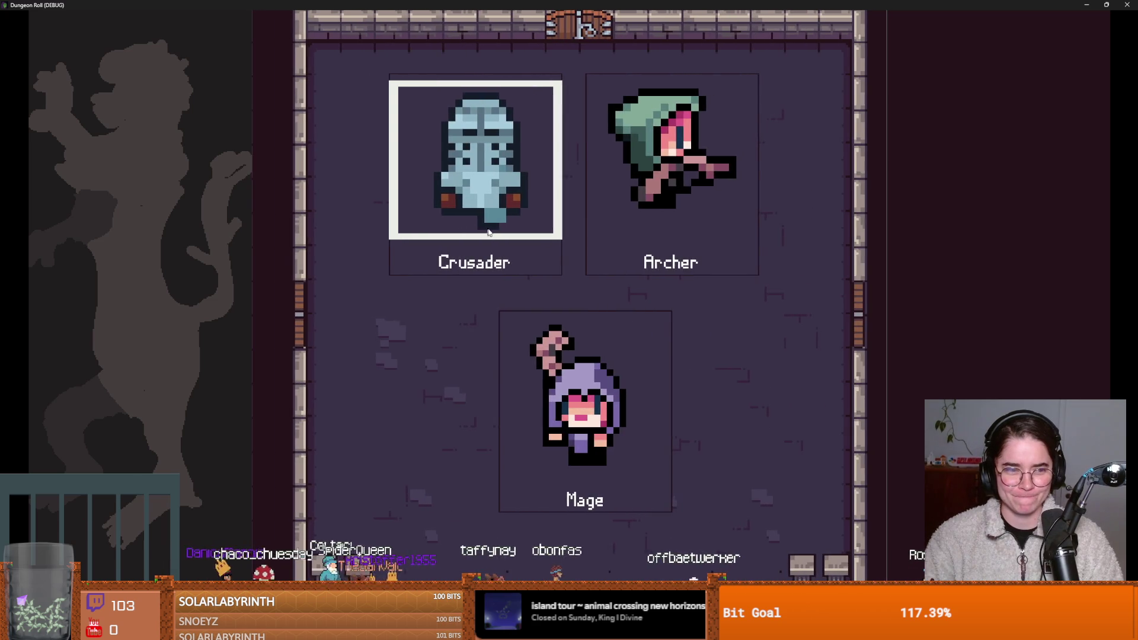
type("sd")
key("BackSpace")
key("BackSpace")
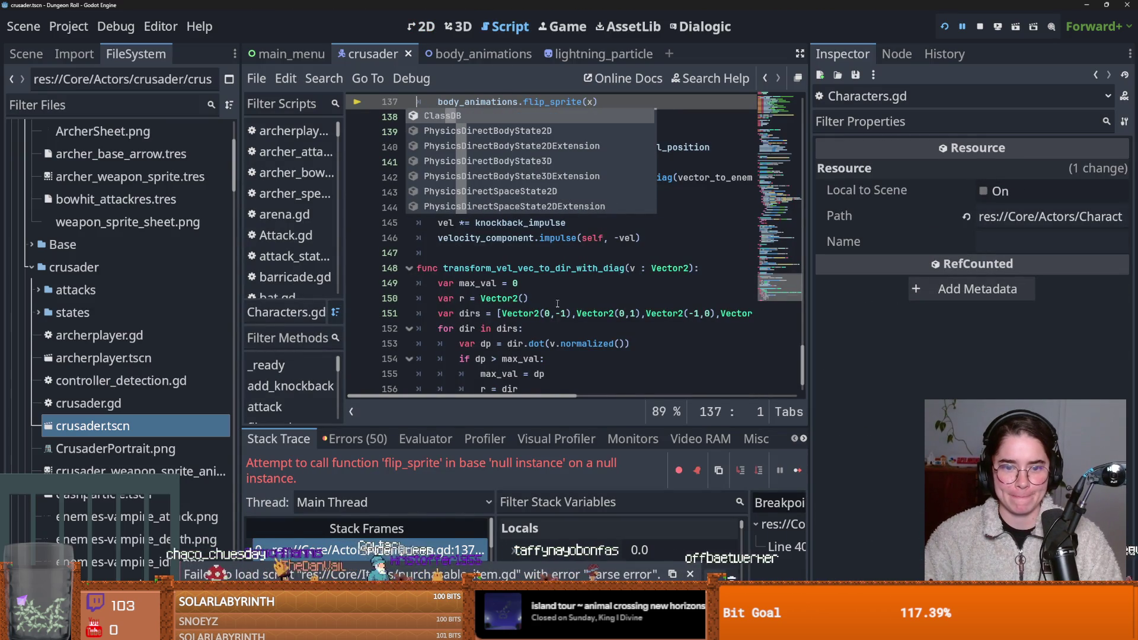
left_click(423, 541)
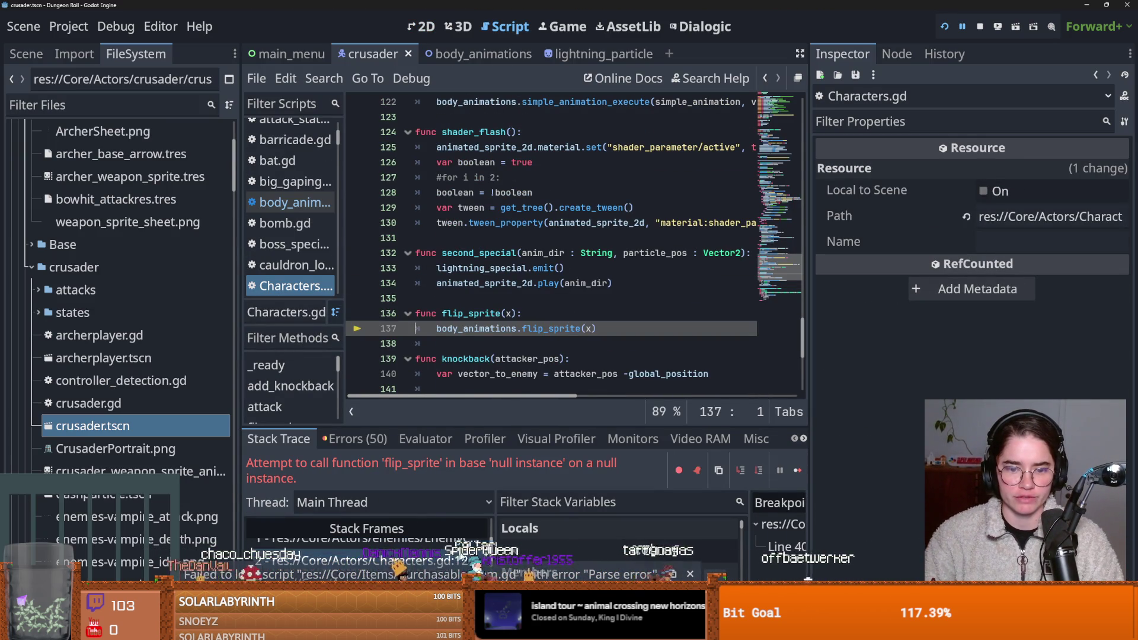
scroll(379, 551, "down", 1)
Step: Enlarge the debugger and step through stack frames to idle_state.gd line 12, widening the script list
left_click_drag(498, 429, 535, 254)
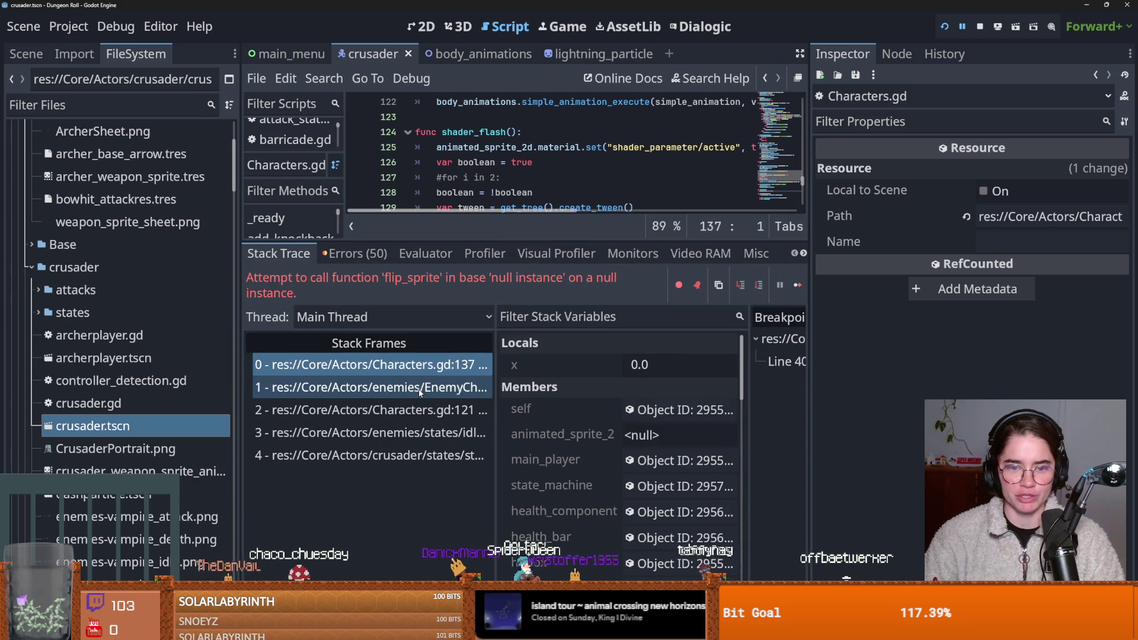
key("Down")
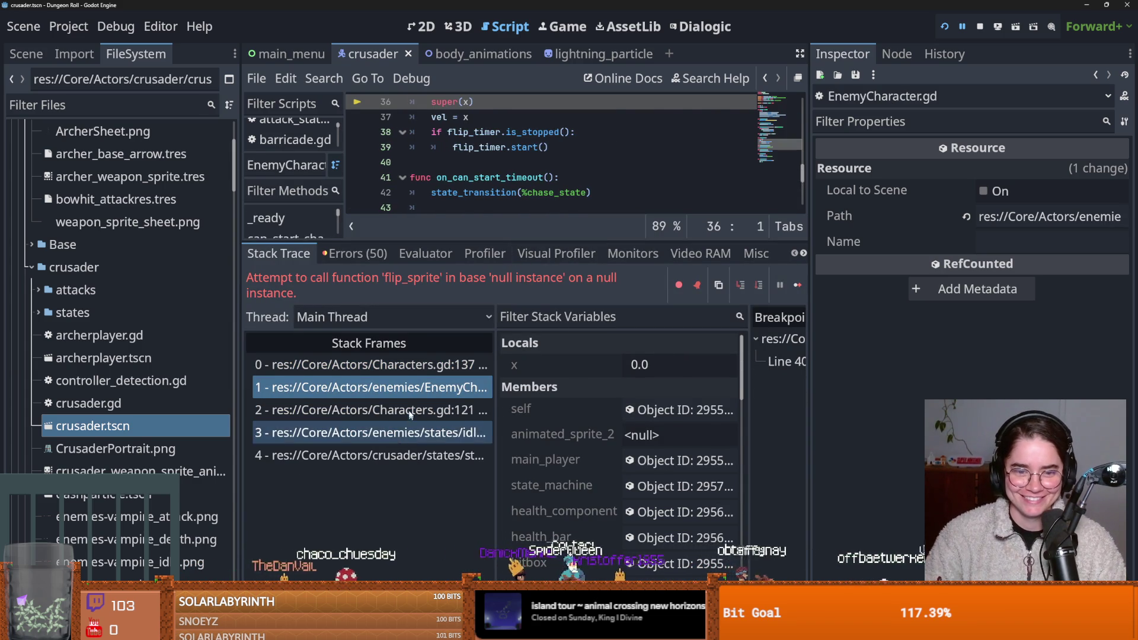
left_click(408, 415)
key("Down")
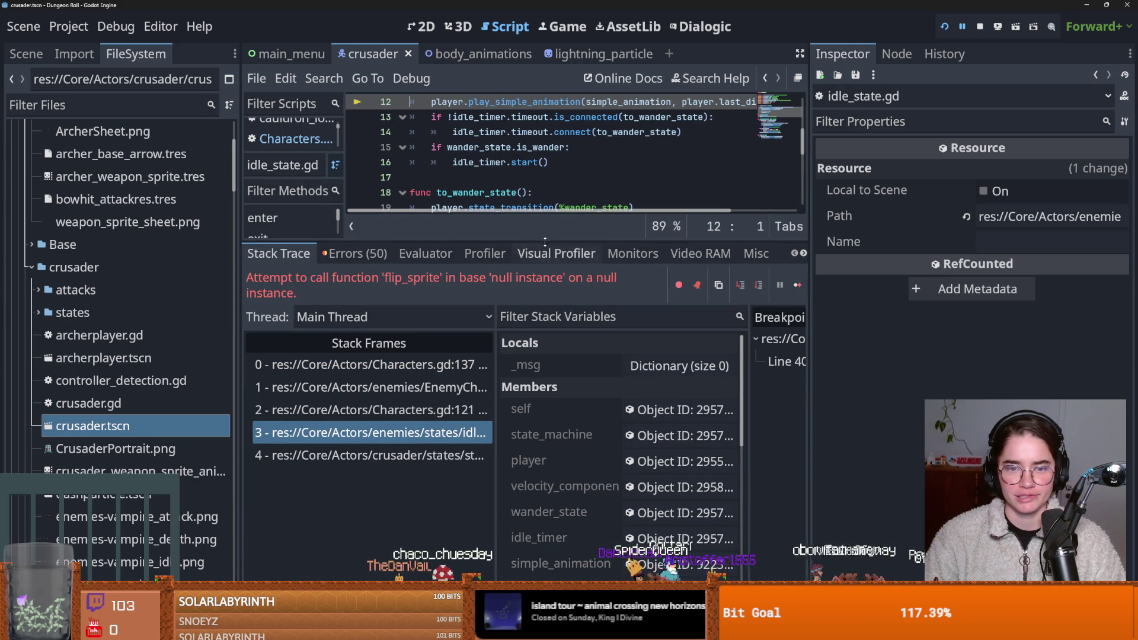
left_click_drag(542, 240, 545, 418)
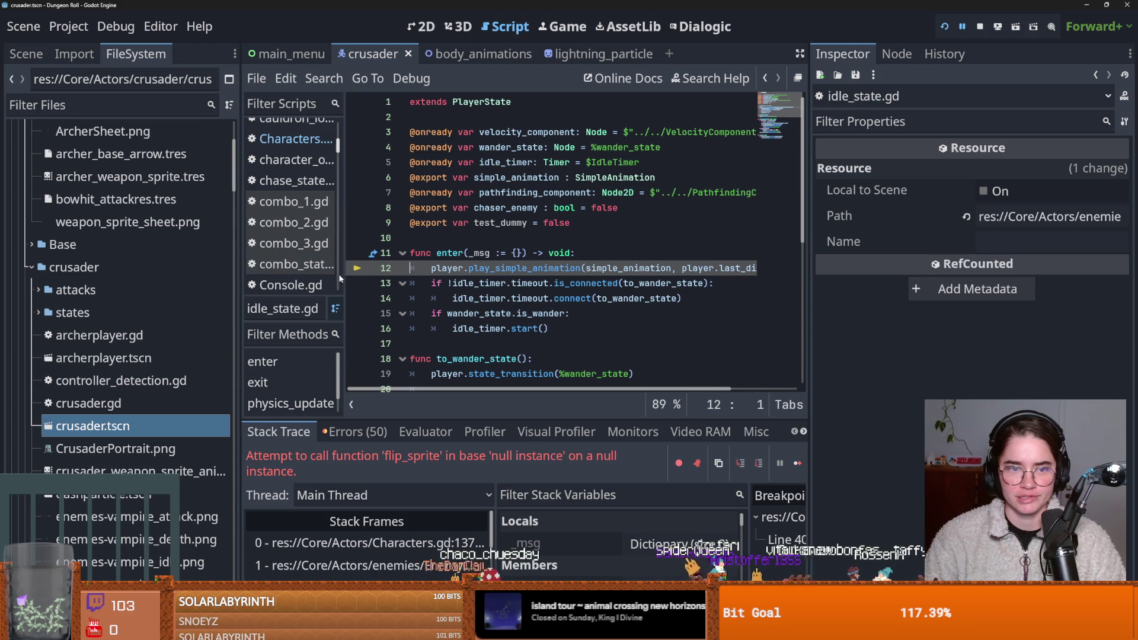
mouse_move(344, 266)
left_mouse_down()
mouse_move(451, 284)
mouse_move(456, 187)
left_mouse_up()
scroll(449, 284, "down", 15)
left_click(106, 105)
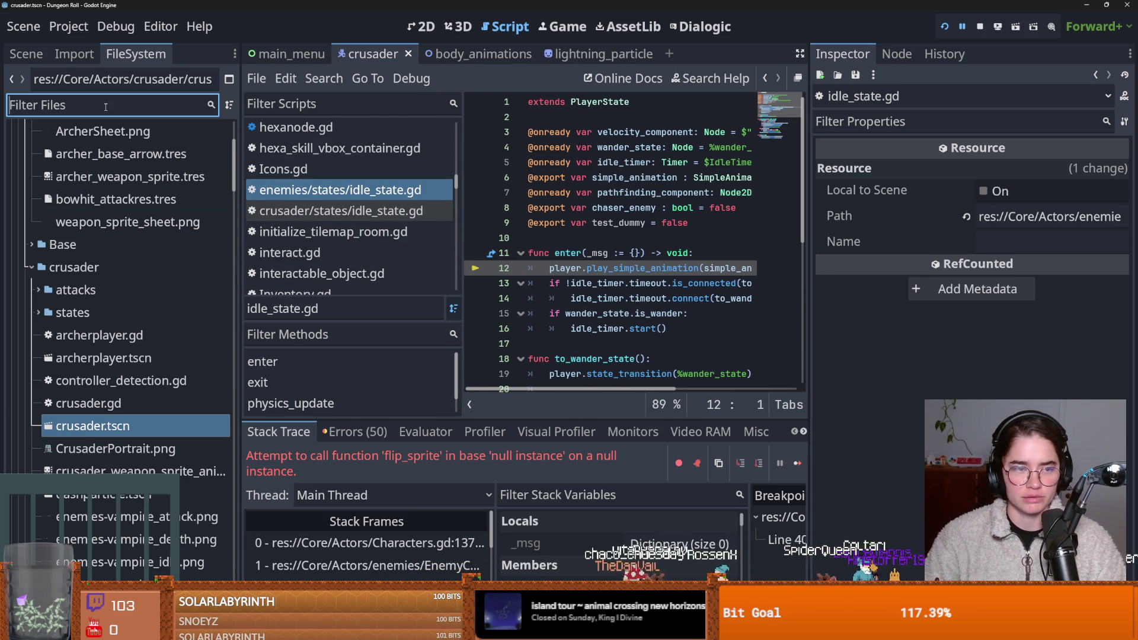
Step: Show the Crusader scene tree, select idle_state, and inspect its idle.tres animation resource
left_click(26, 53)
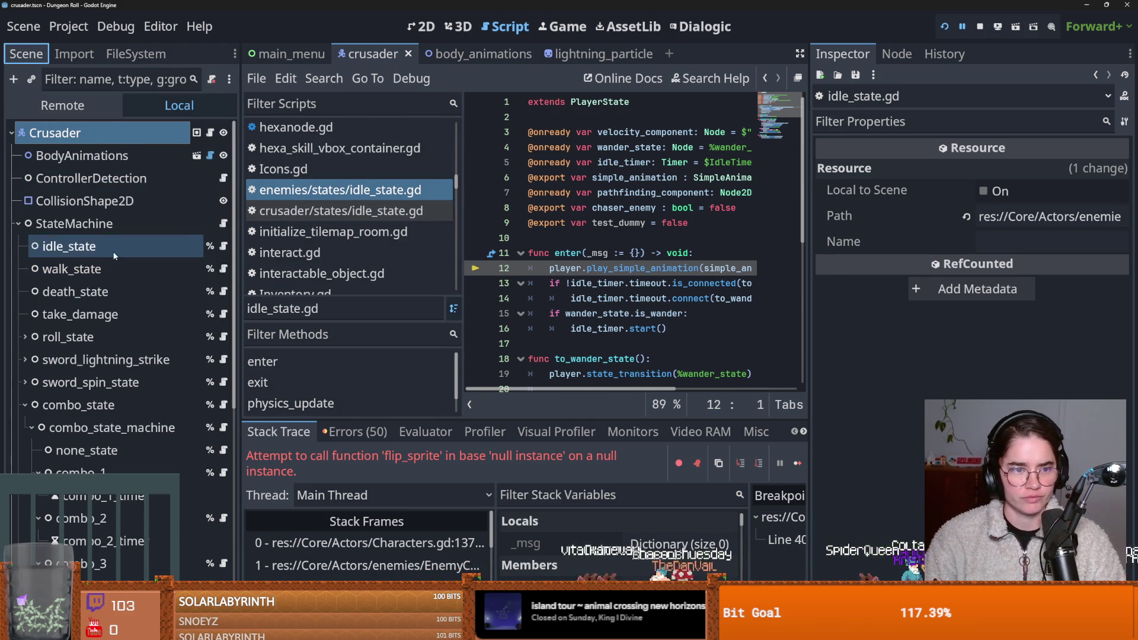
left_click(69, 246)
left_click(1025, 172)
left_click(1025, 171)
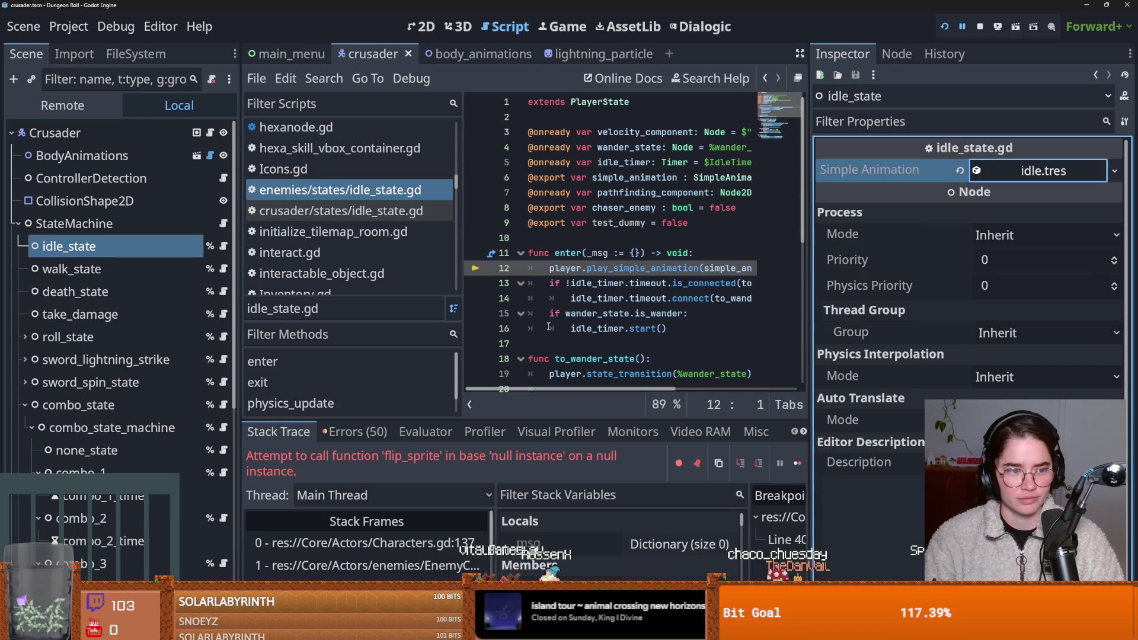
scroll(409, 560, "down", 2)
Step: Step between the idle_state.gd, state_machine.gd and Characters.gd line 121 stack frames, widening the code editor
left_click(408, 571)
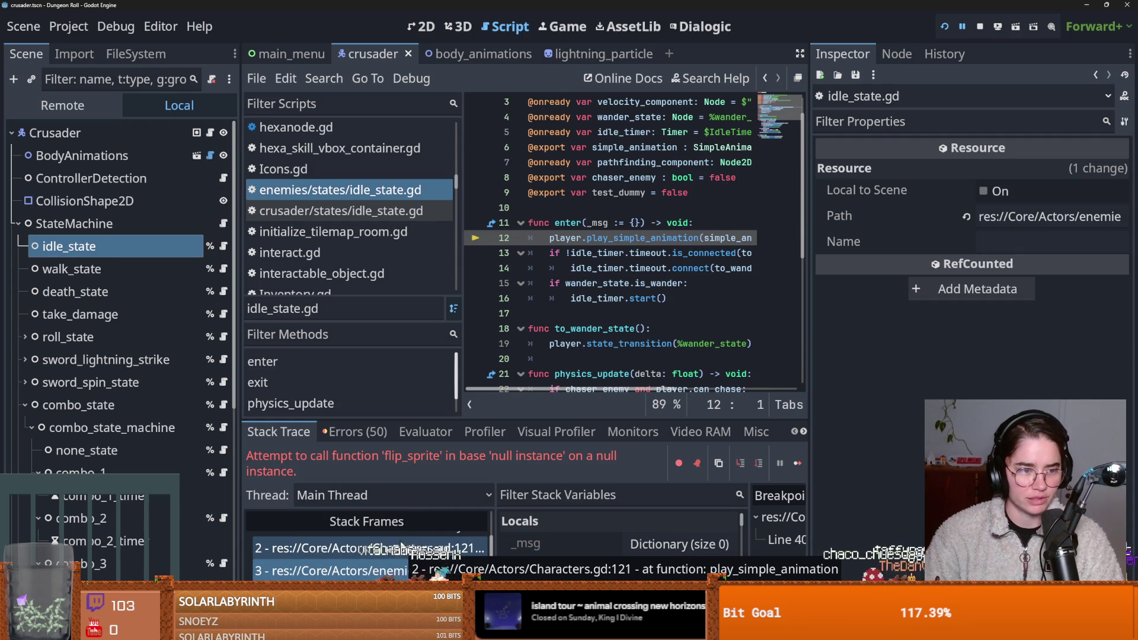
key("Down")
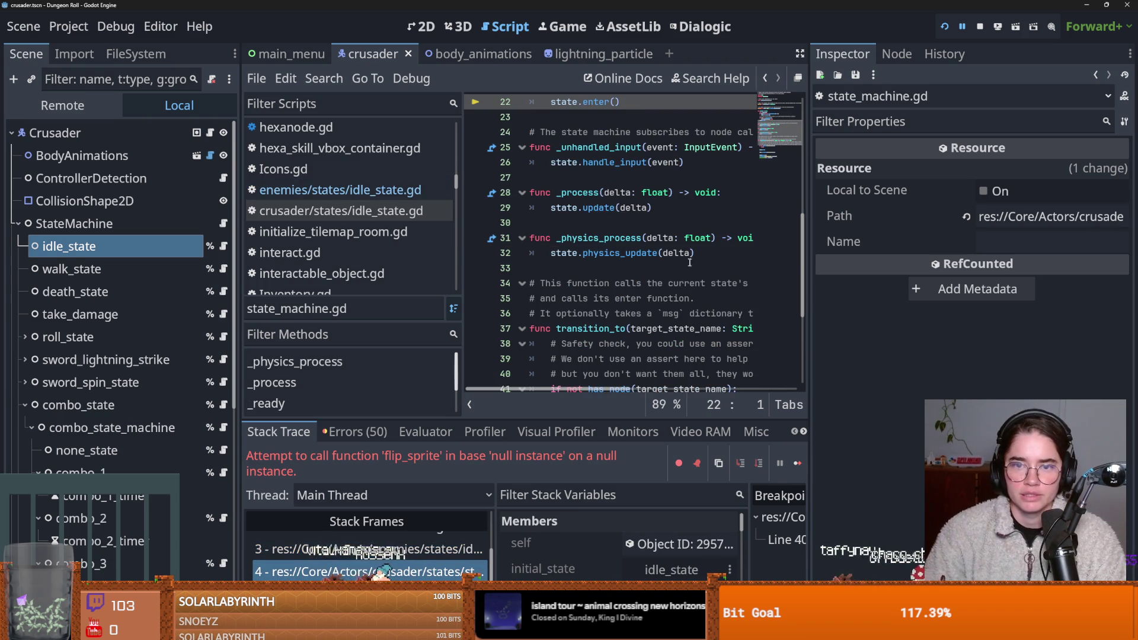
left_click(363, 542)
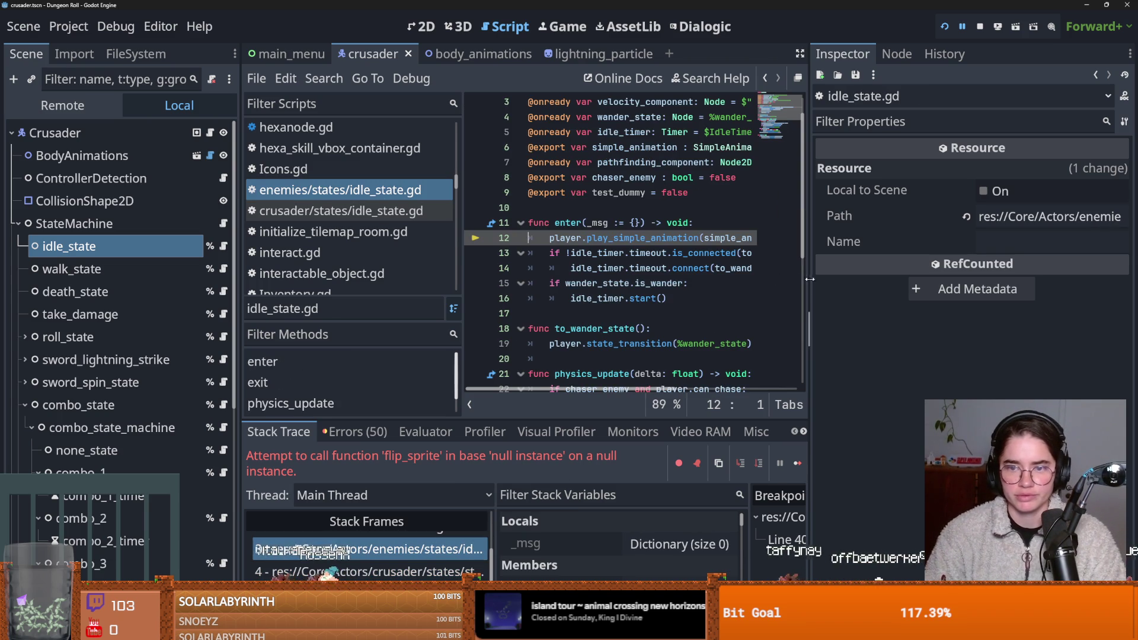
left_click_drag(808, 284, 942, 284)
key("Up")
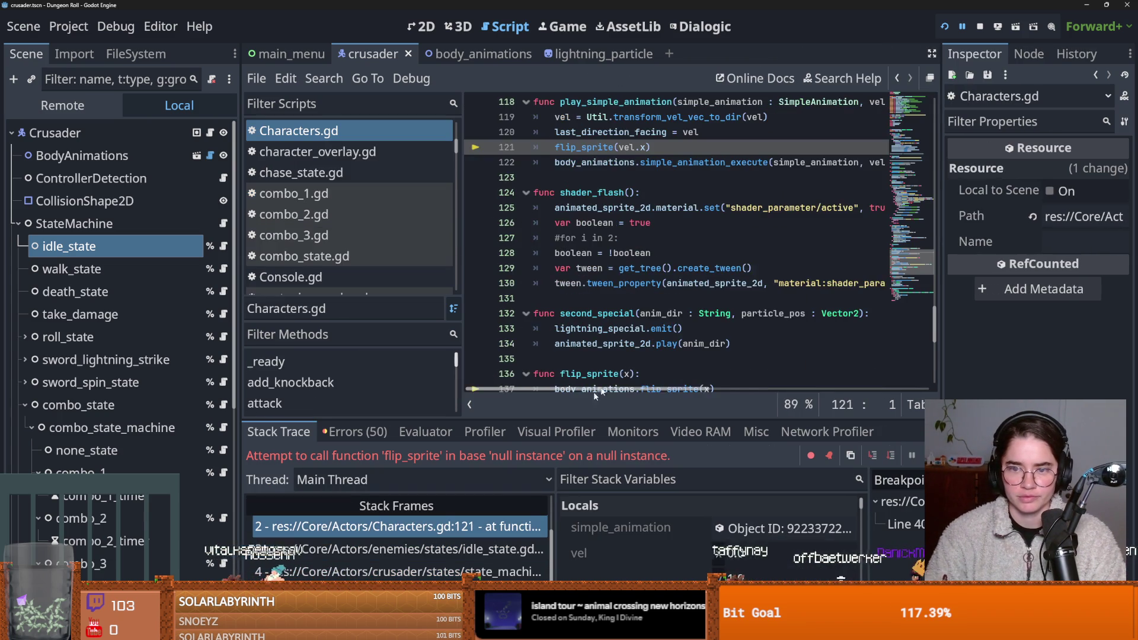
scroll(688, 311, "up", 3)
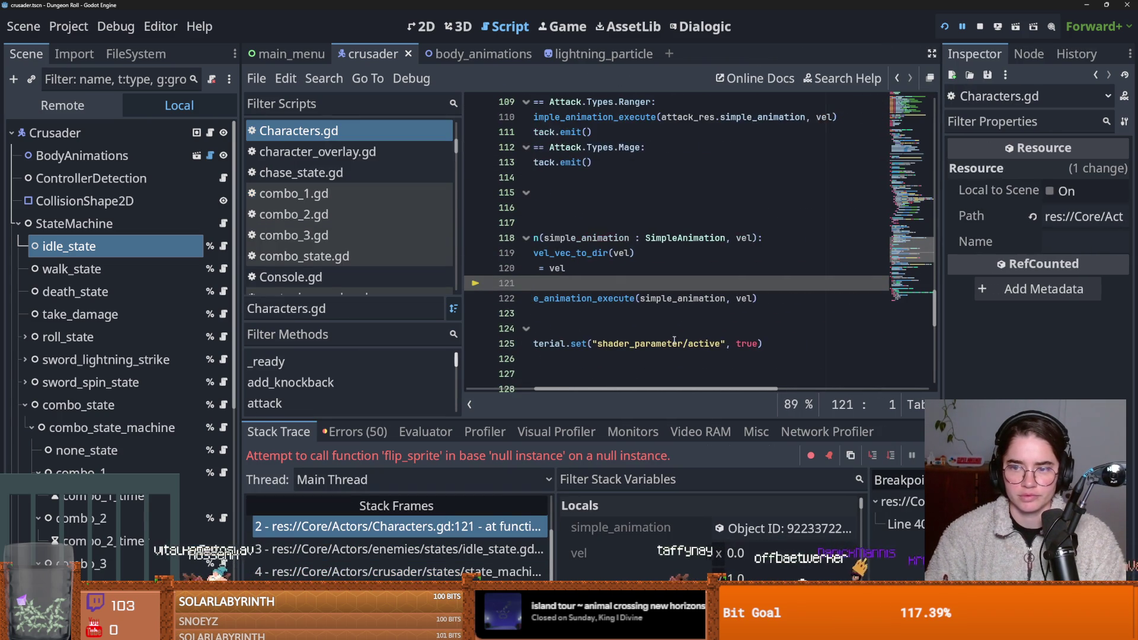
key("Down")
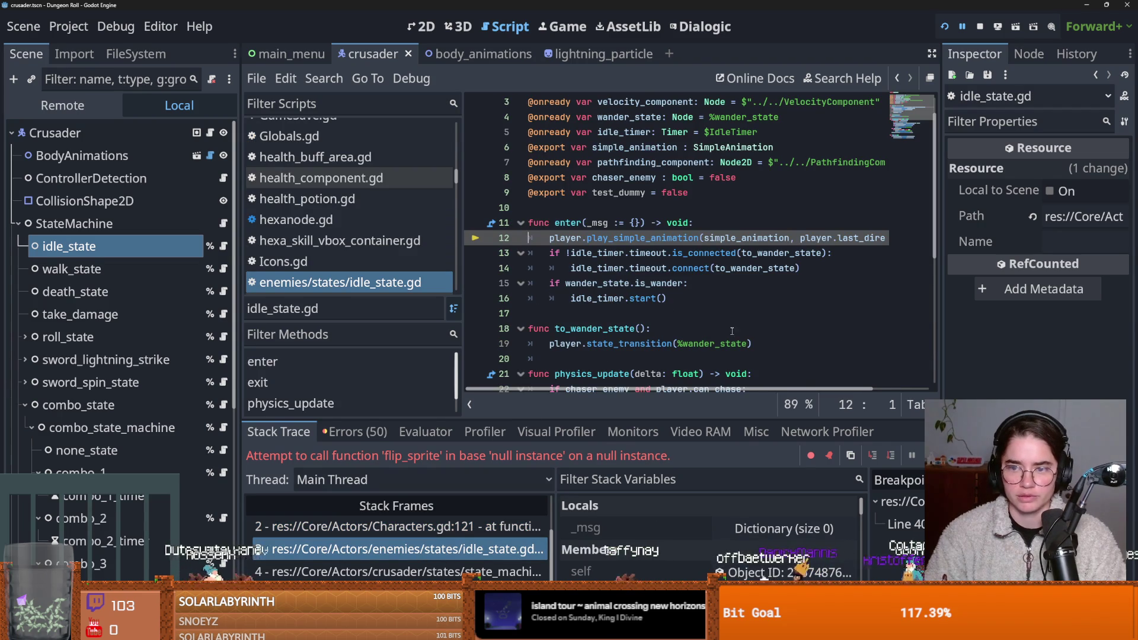
Step: Look up where last_direction_facing on line 12 is defined, then return to the idle_state.gd frame
scroll(736, 333, "right", 3)
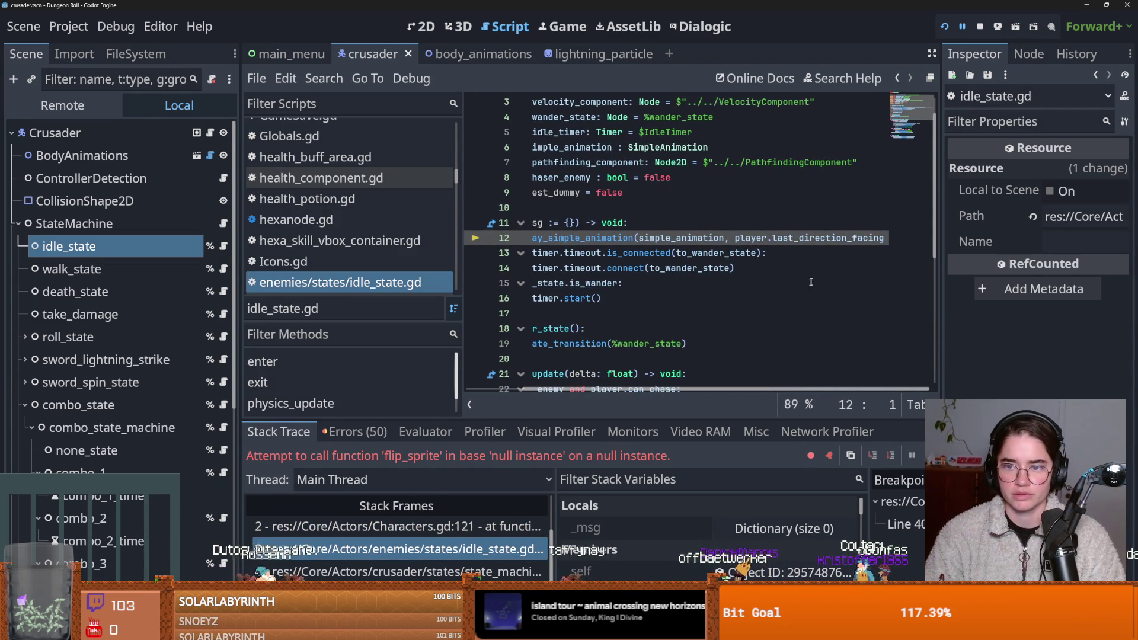
double_click(803, 239)
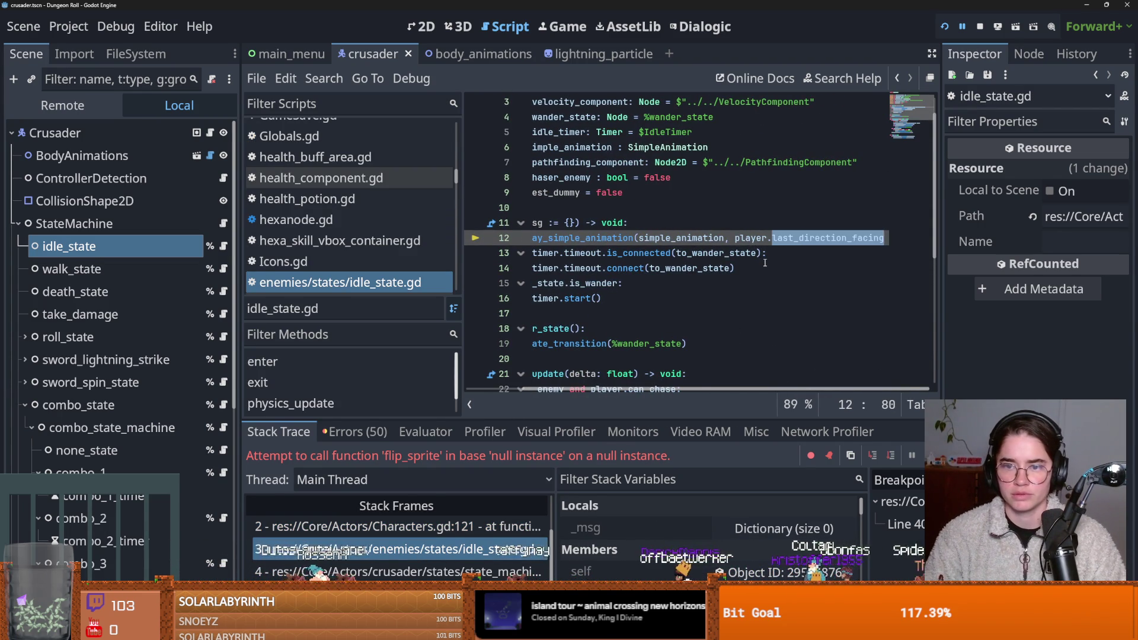
scroll(765, 263, "left", 3)
left_click(783, 238, "ctrl")
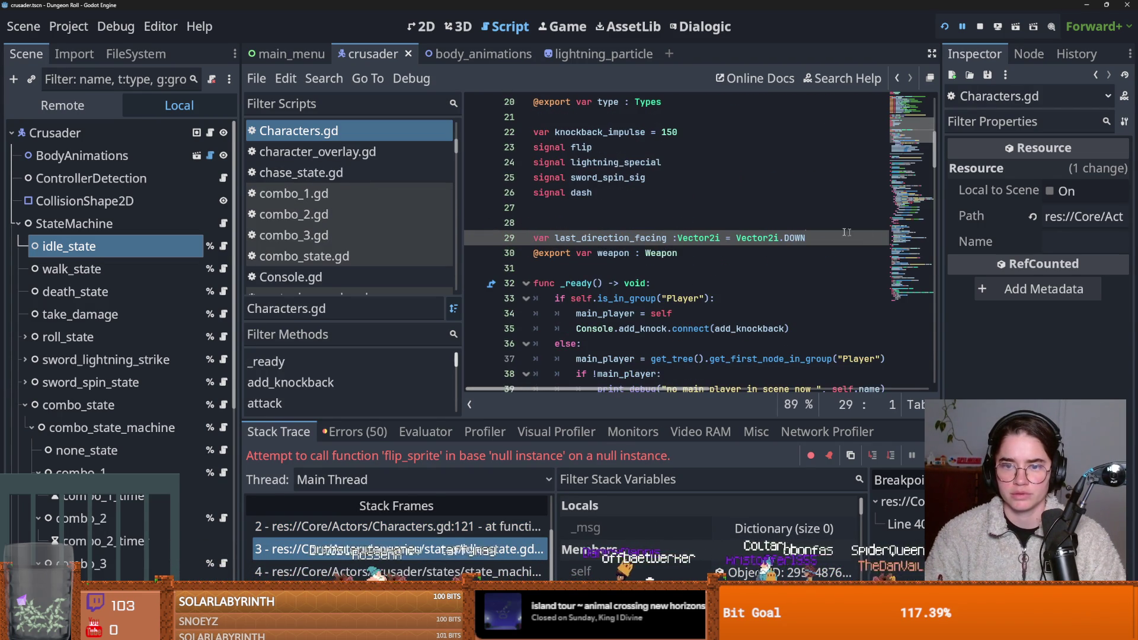
left_click(495, 550)
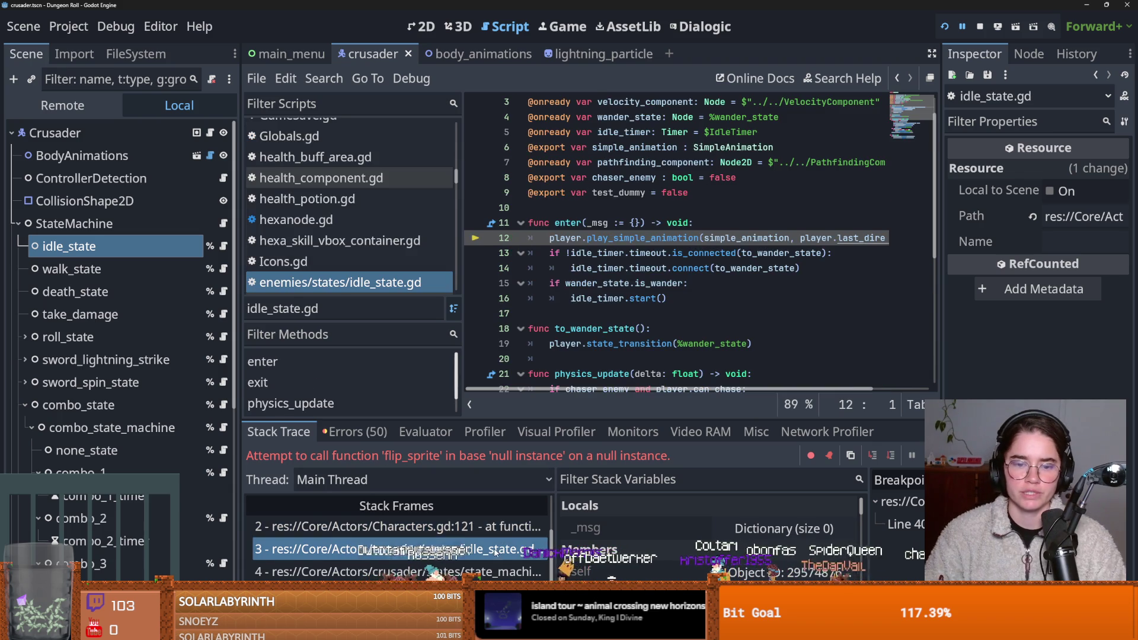
Step: Restart Dungeon Roll with F5, start a game as the Crusader, and view the idle_state.gd frame
key("F5")
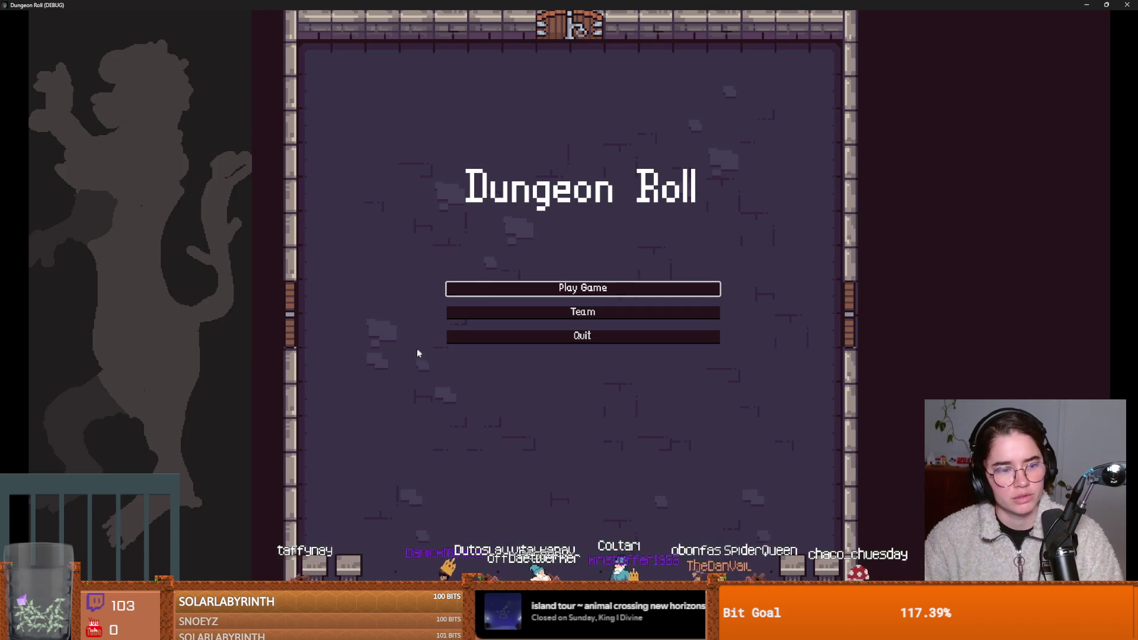
left_click(583, 290)
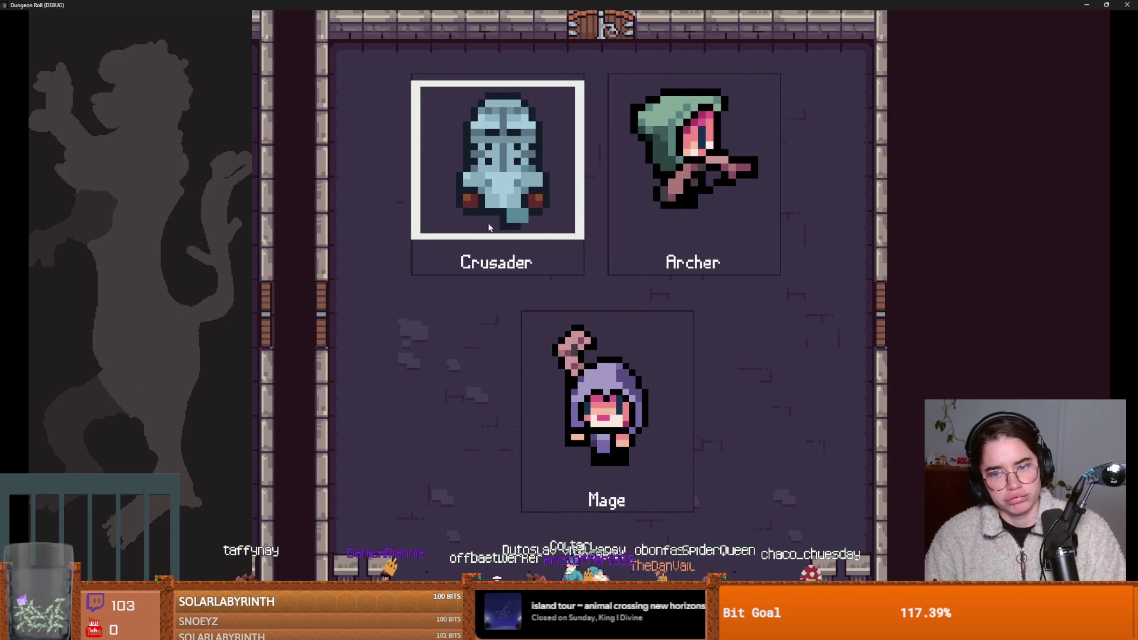
left_click(487, 224)
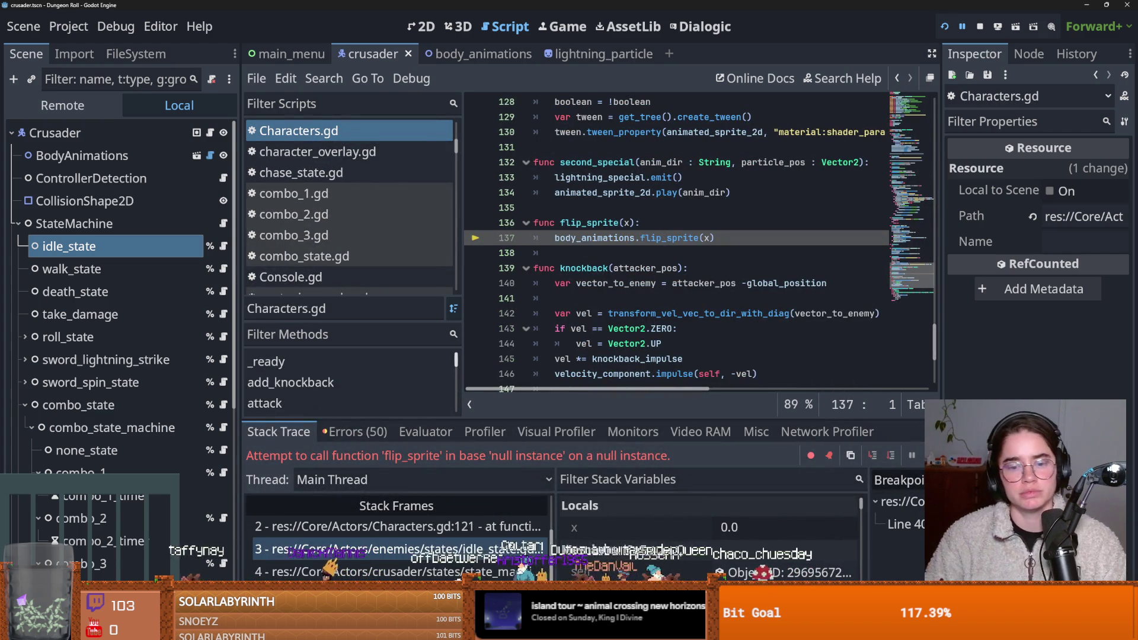
left_click(482, 550)
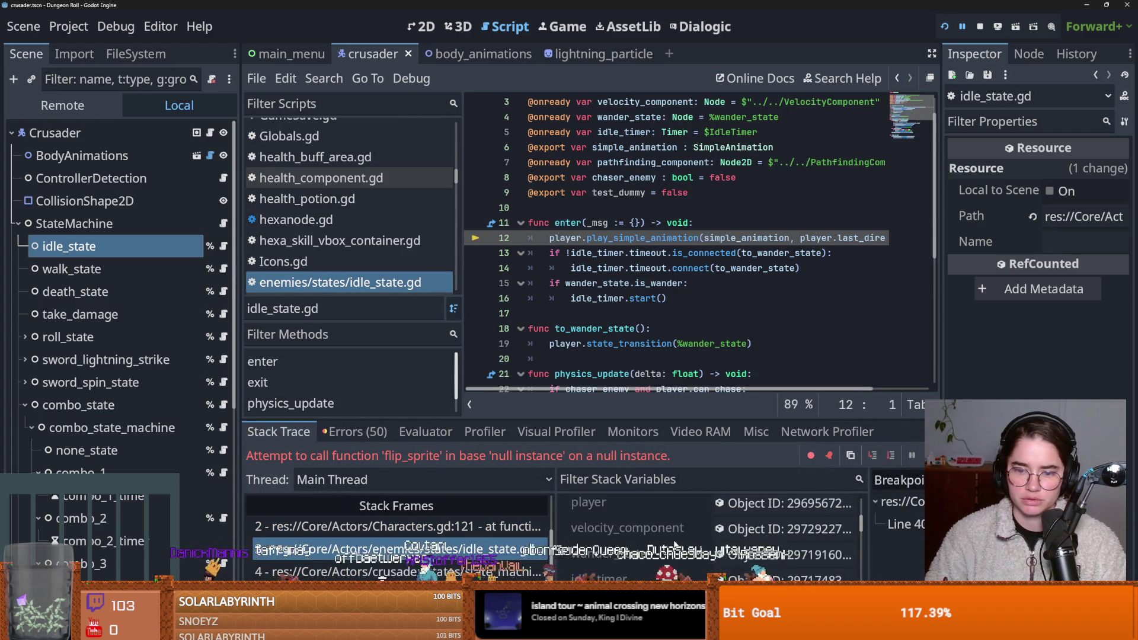
Step: Inspect the live player's properties, finding Body Animations and Animated Sprite 2D empty, then return to Characters.gd line 121
left_click(742, 531)
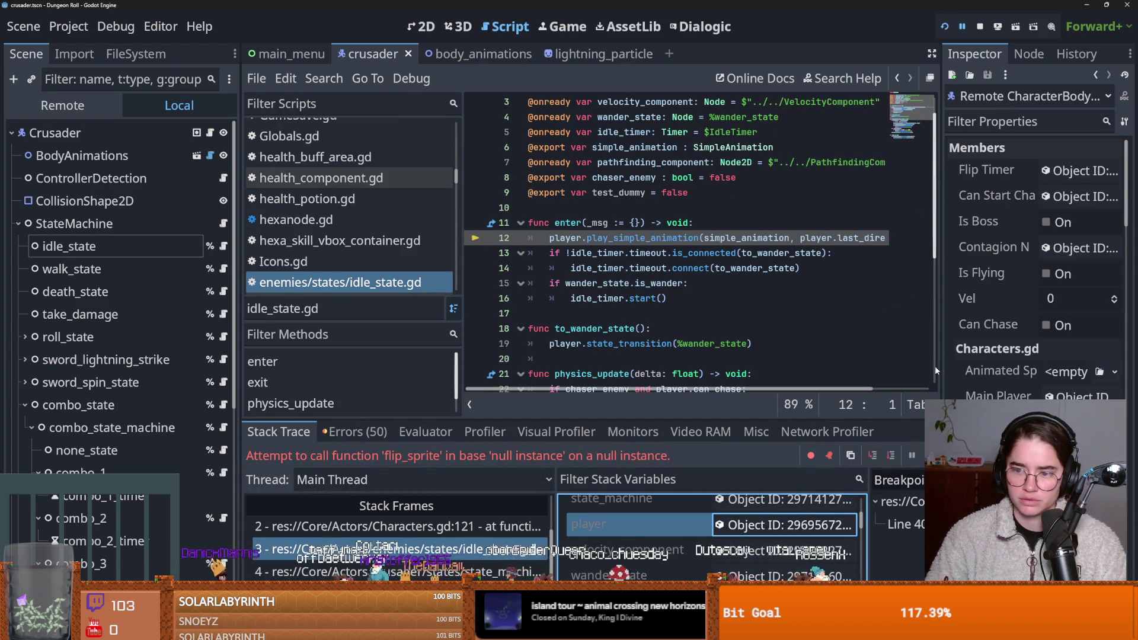
left_click_drag(940, 372, 830, 372)
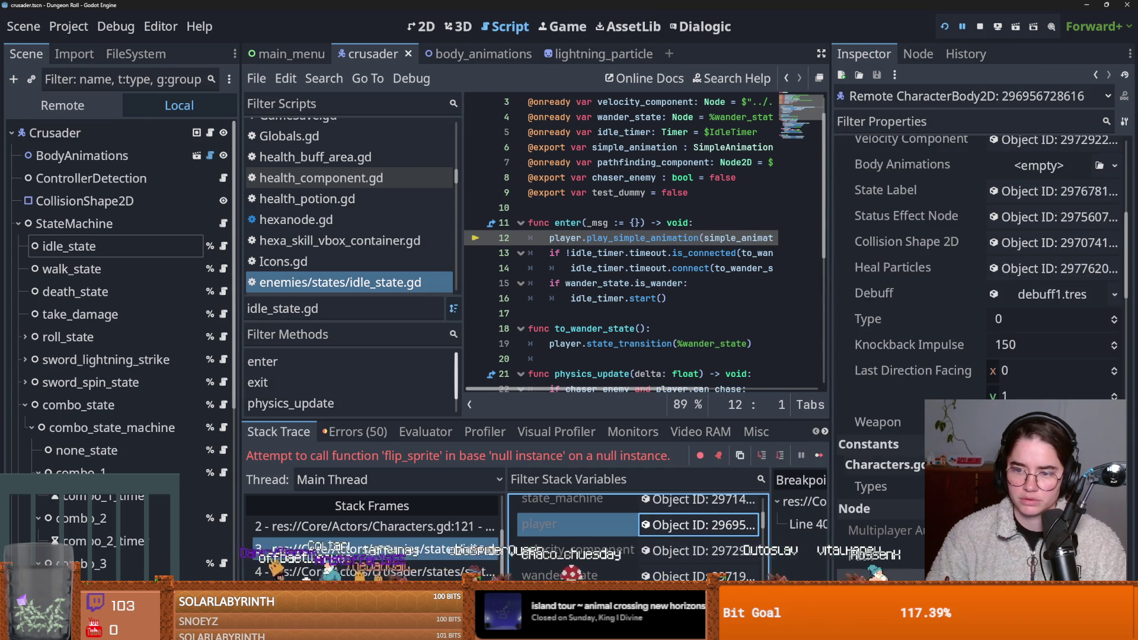
scroll(978, 267, "up", 5)
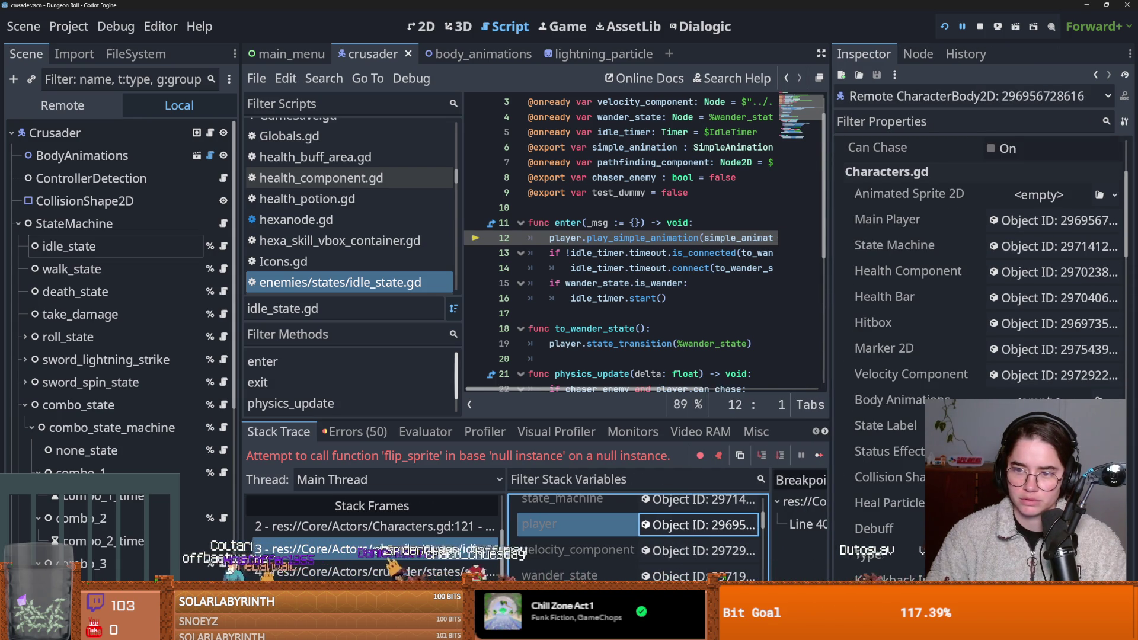
scroll(978, 267, "down", 6)
scroll(978, 267, "up", 10)
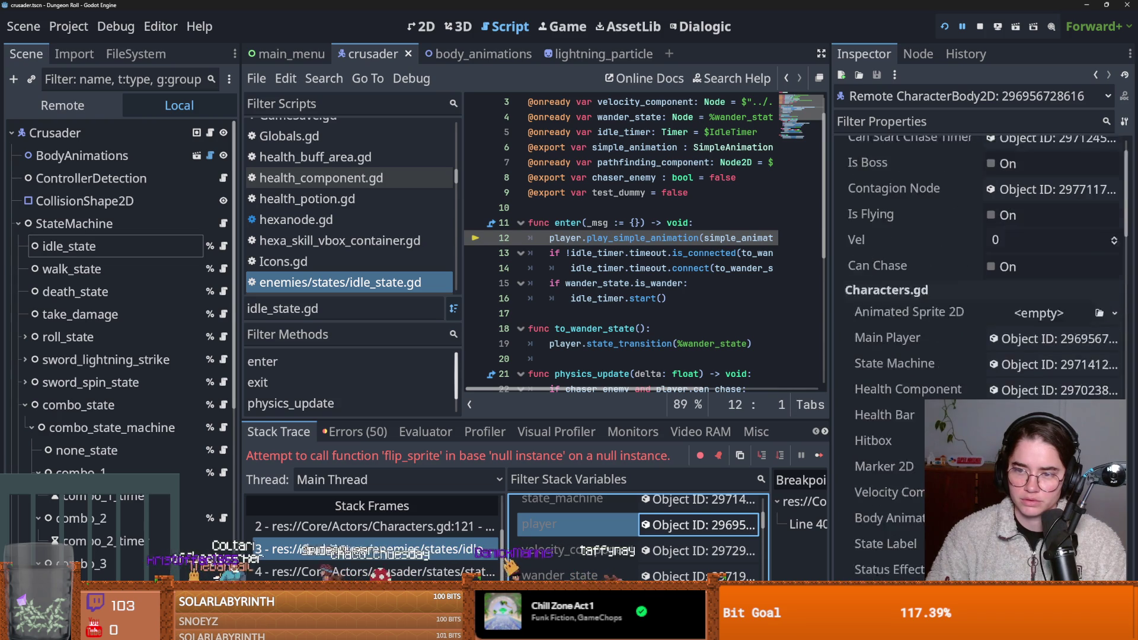
scroll(978, 267, "down", 3)
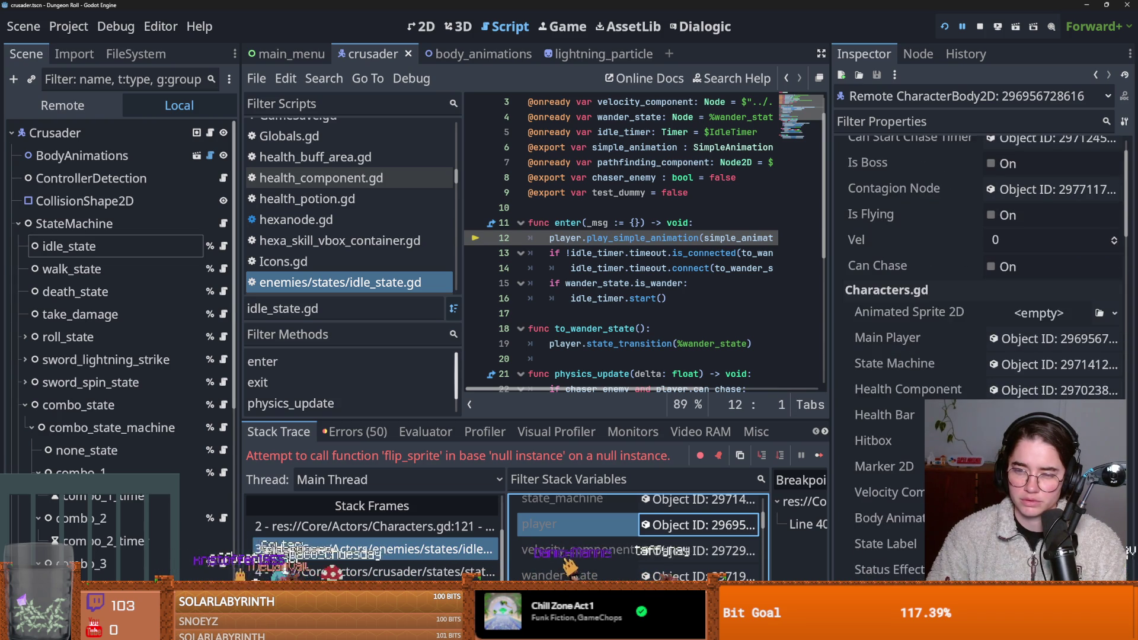
scroll(978, 267, "down", 2)
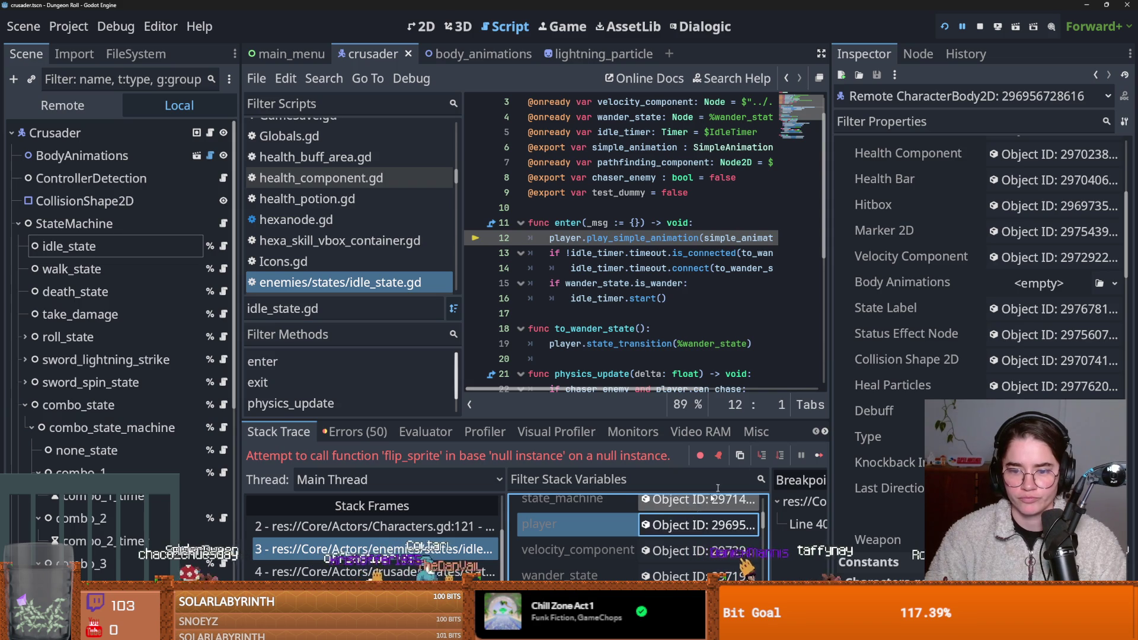
scroll(672, 379, "right", 5)
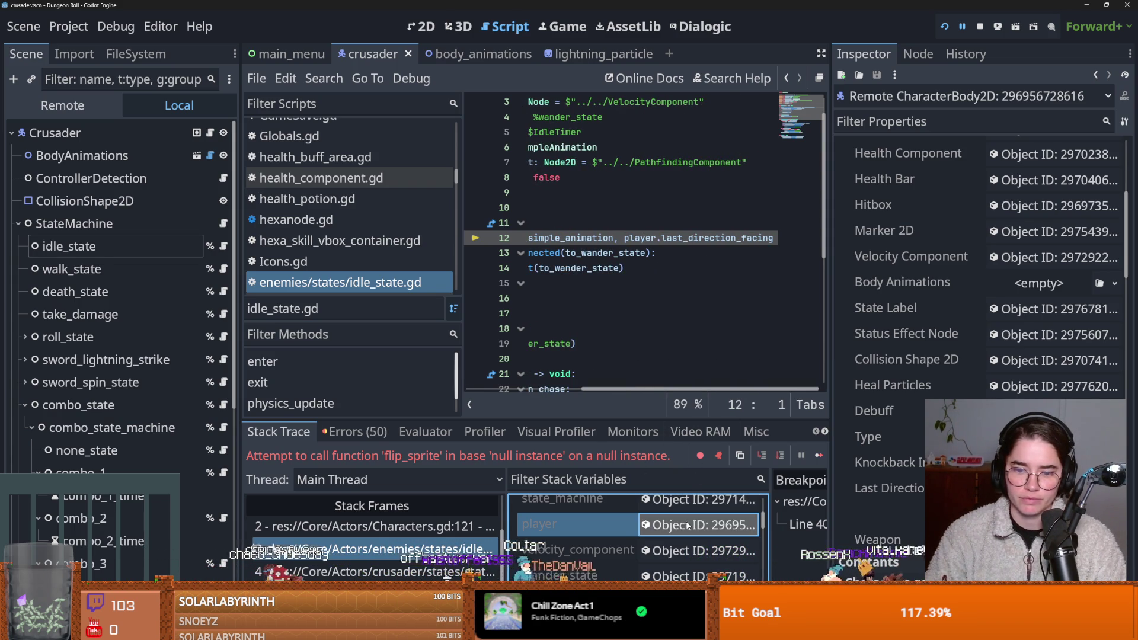
left_click(457, 532)
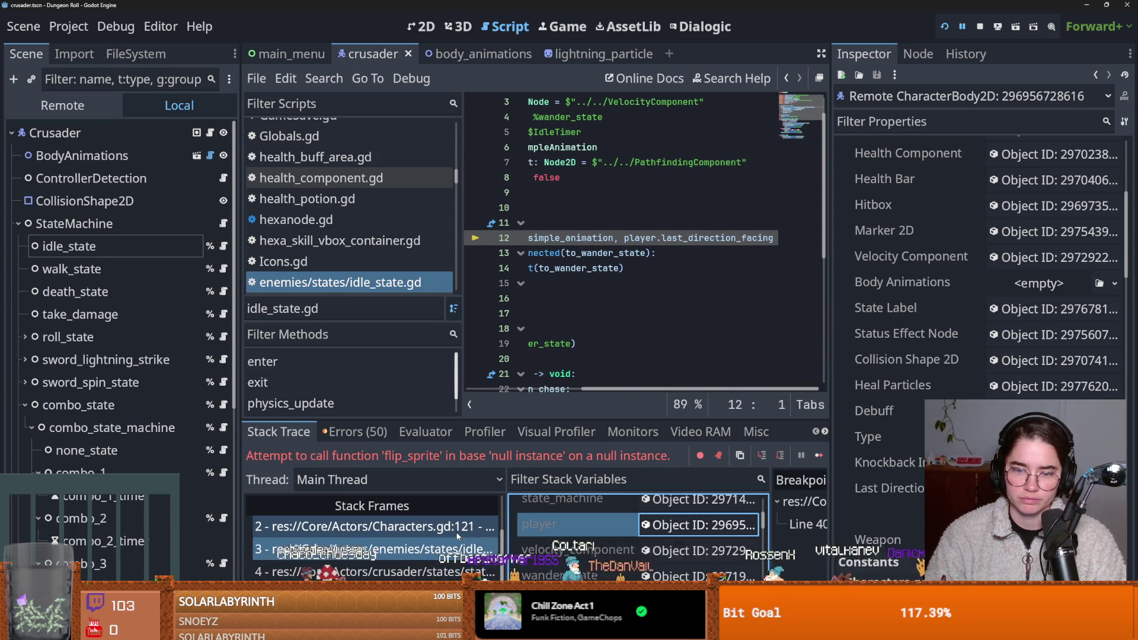
left_click_drag(830, 446, 997, 446)
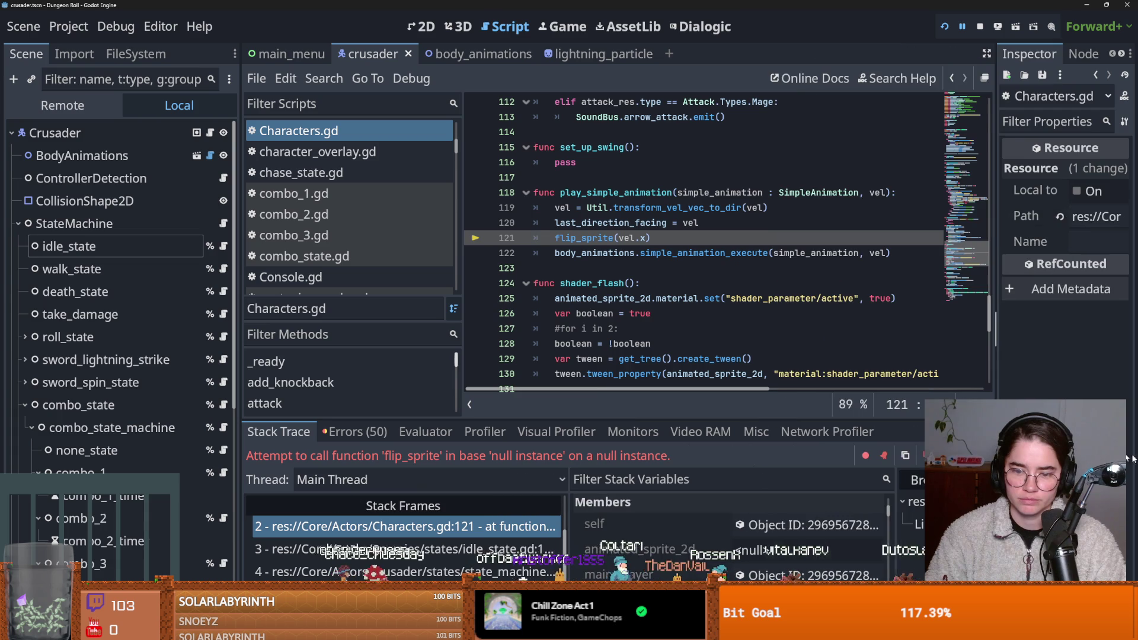
Step: Enlarge the debugger and inspect the vel stack variable, which is 0
left_click_drag(723, 424, 726, 312)
scroll(693, 490, "down", 5)
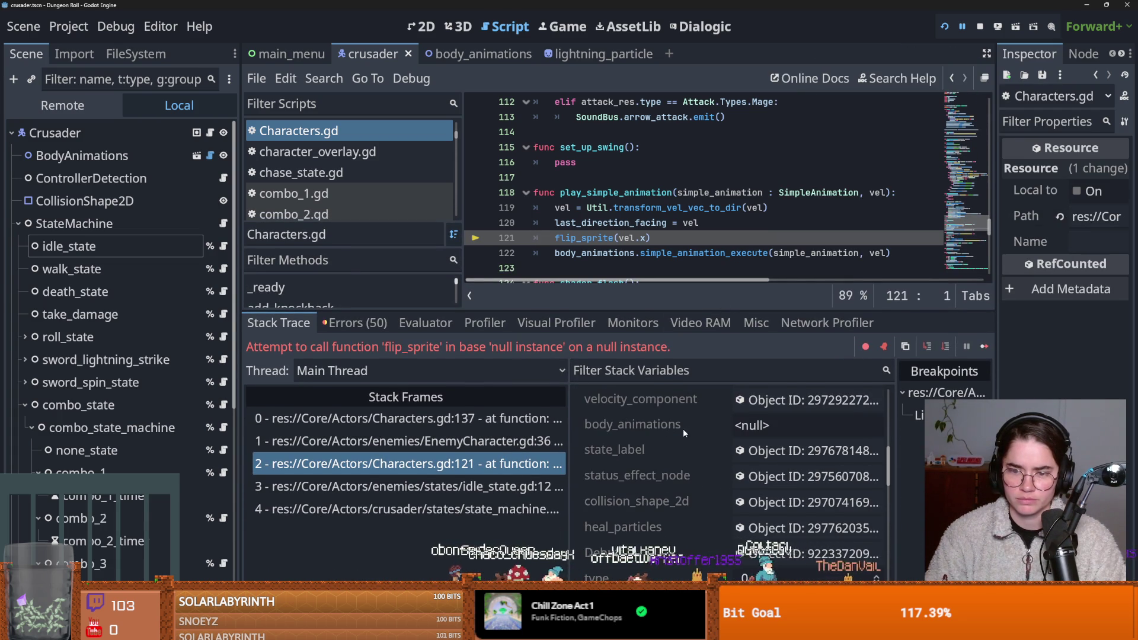
scroll(683, 428, "down", 10)
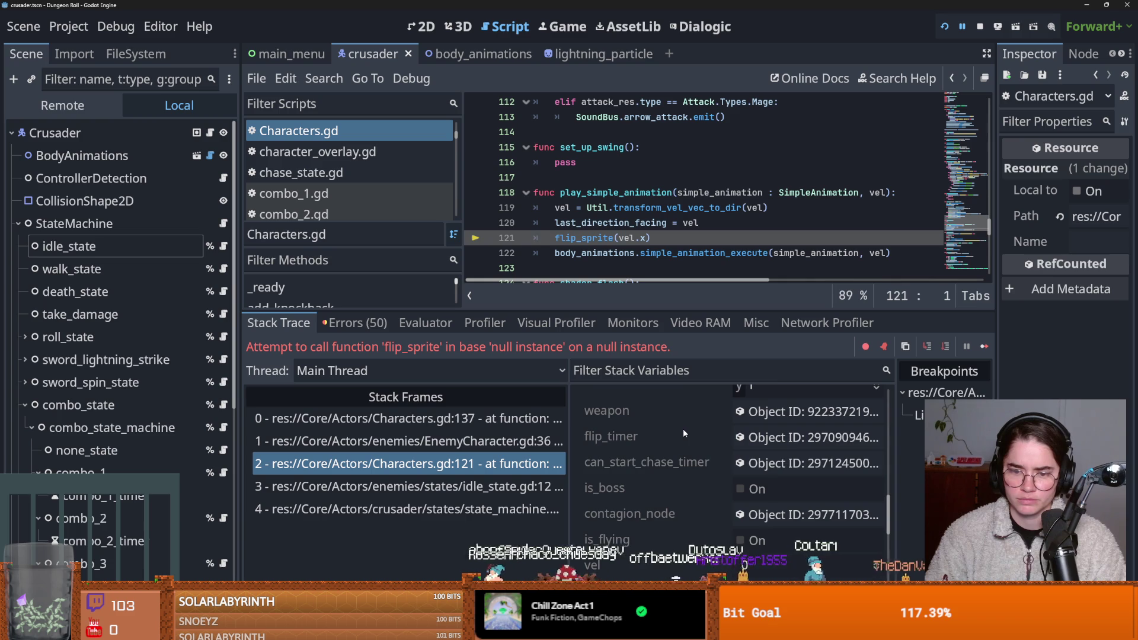
scroll(683, 428, "up", 2)
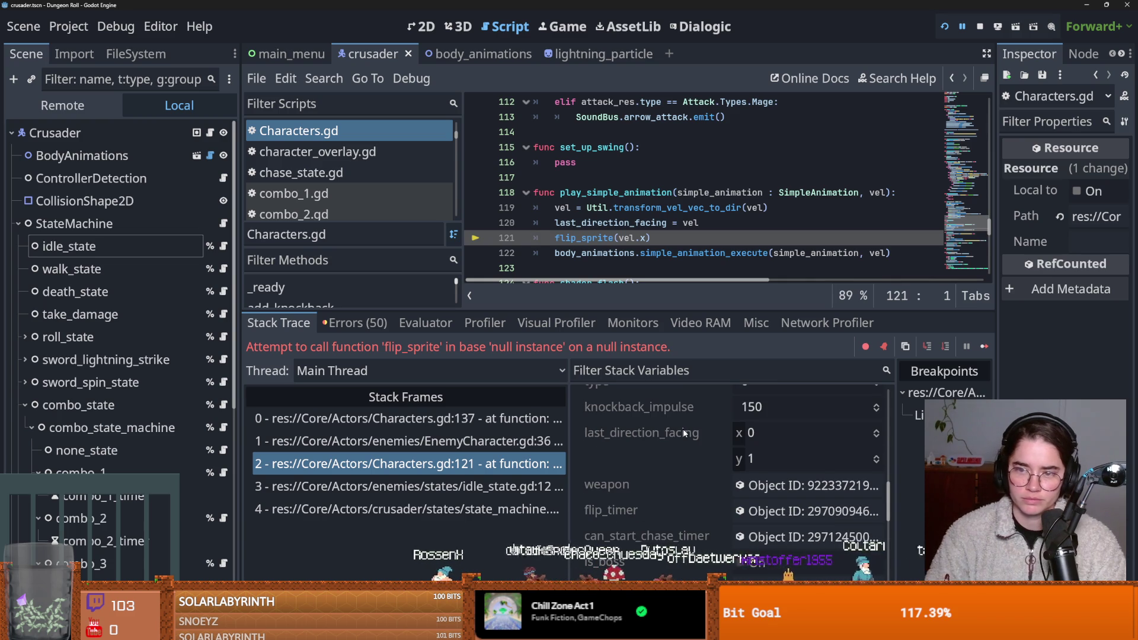
scroll(683, 432, "down", 5)
left_click(673, 448)
left_click(748, 443)
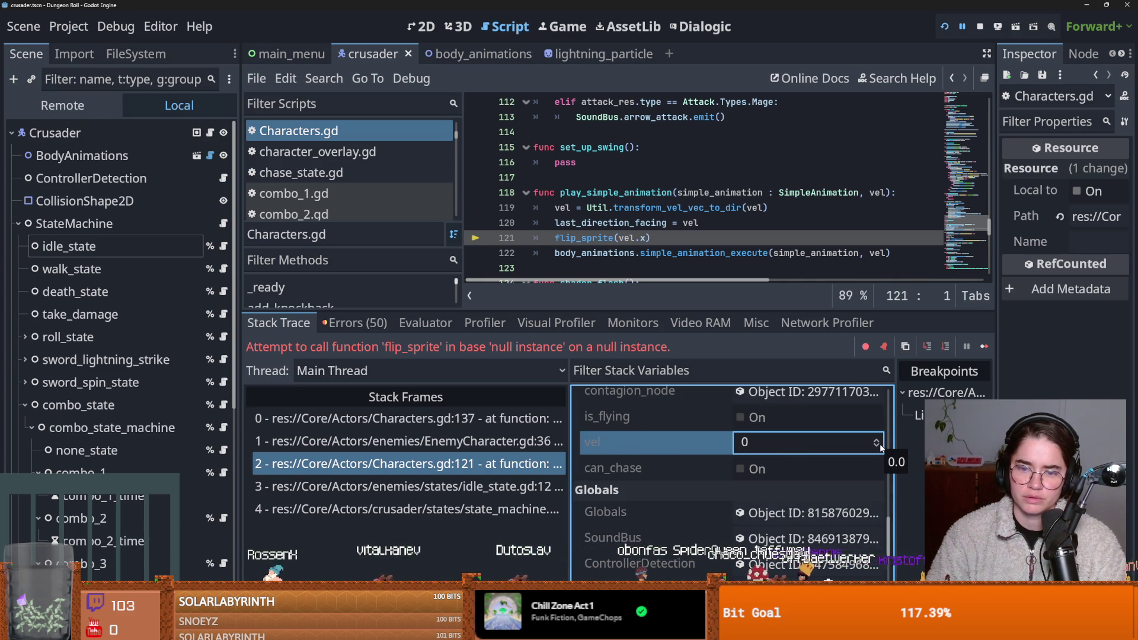
Step: Click through the EnemyCharacter.gd, Characters.gd and idle_state.gd stack frames, ending on EnemyCharacter.gd line 36
left_click(510, 444)
left_click(504, 464)
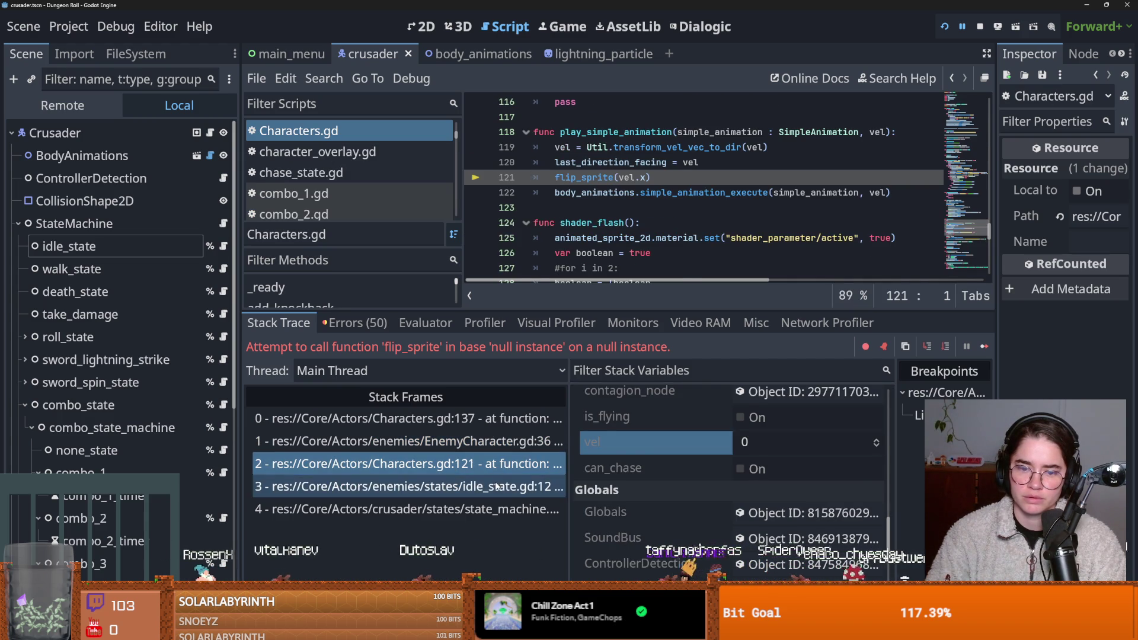
left_click(497, 486)
left_click(499, 464)
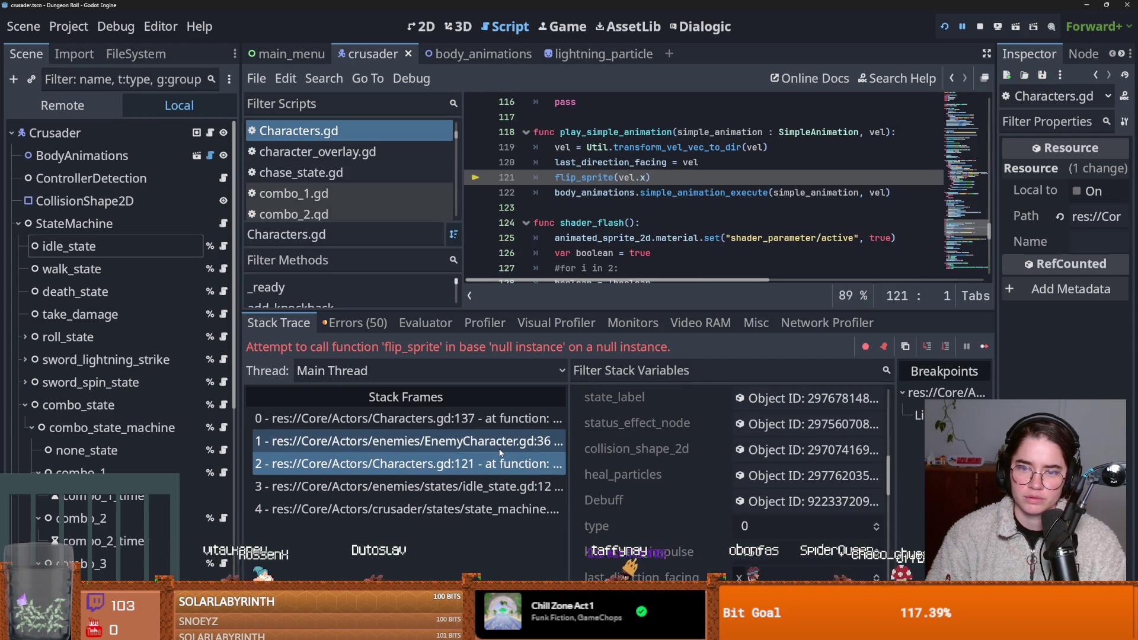
left_click(501, 443)
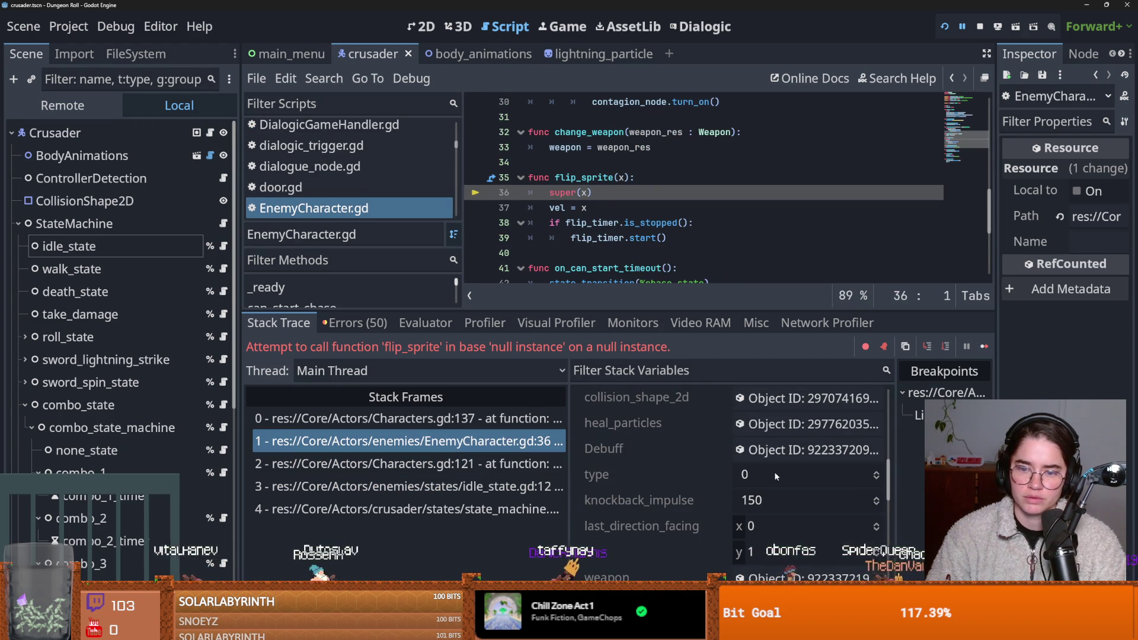
scroll(701, 480, "down", 8)
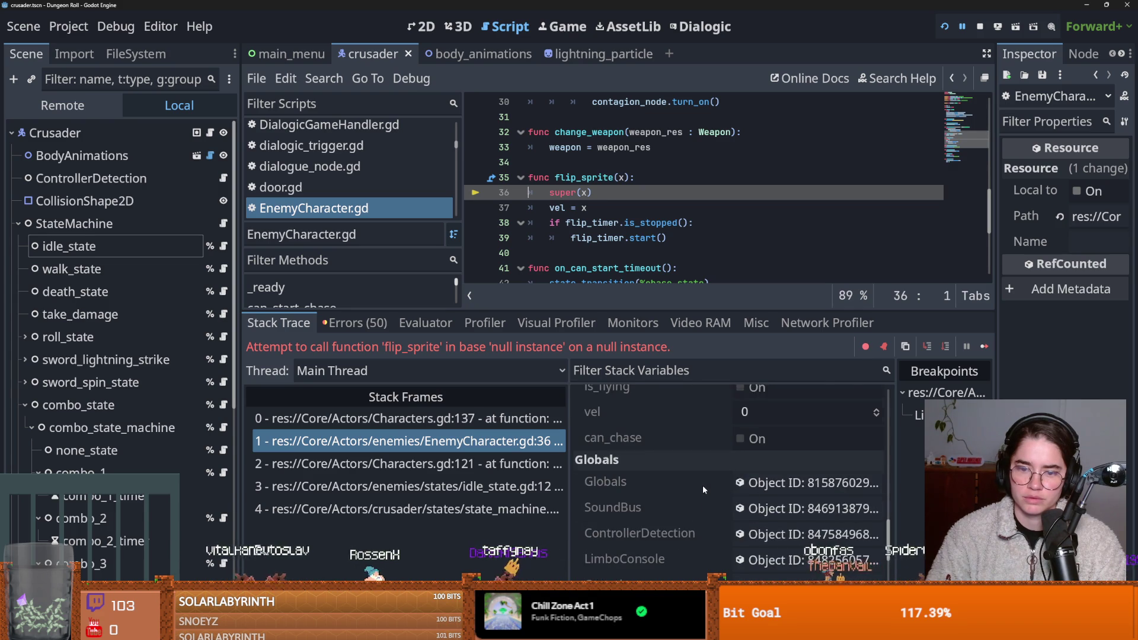
scroll(703, 485, "up", 5)
left_click_drag(892, 493, 895, 371)
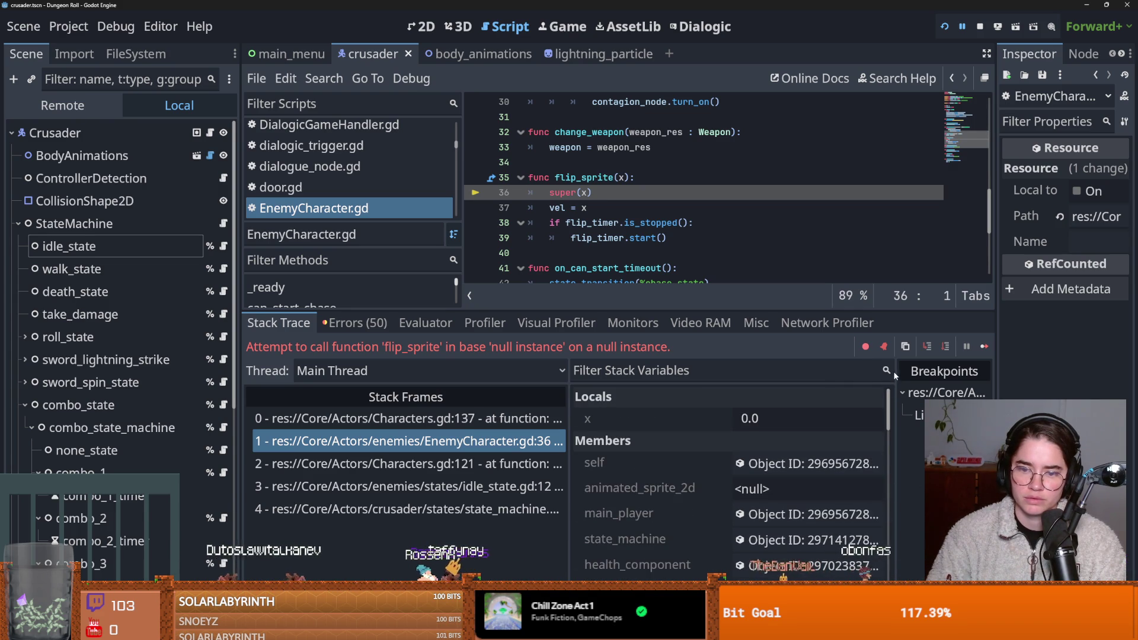
Step: Confirm body_animations is null at the failing flip_sprite call, then reopen the EnemyCharacter.gd frame
left_click(417, 420)
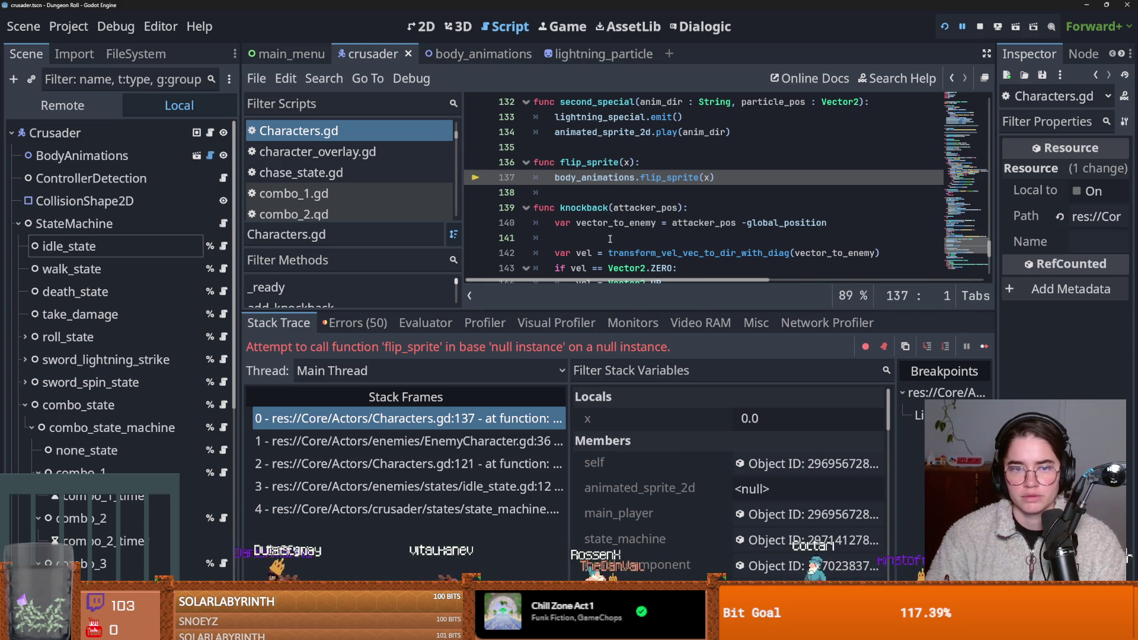
scroll(630, 246, "up", 1)
scroll(630, 246, "down", 1)
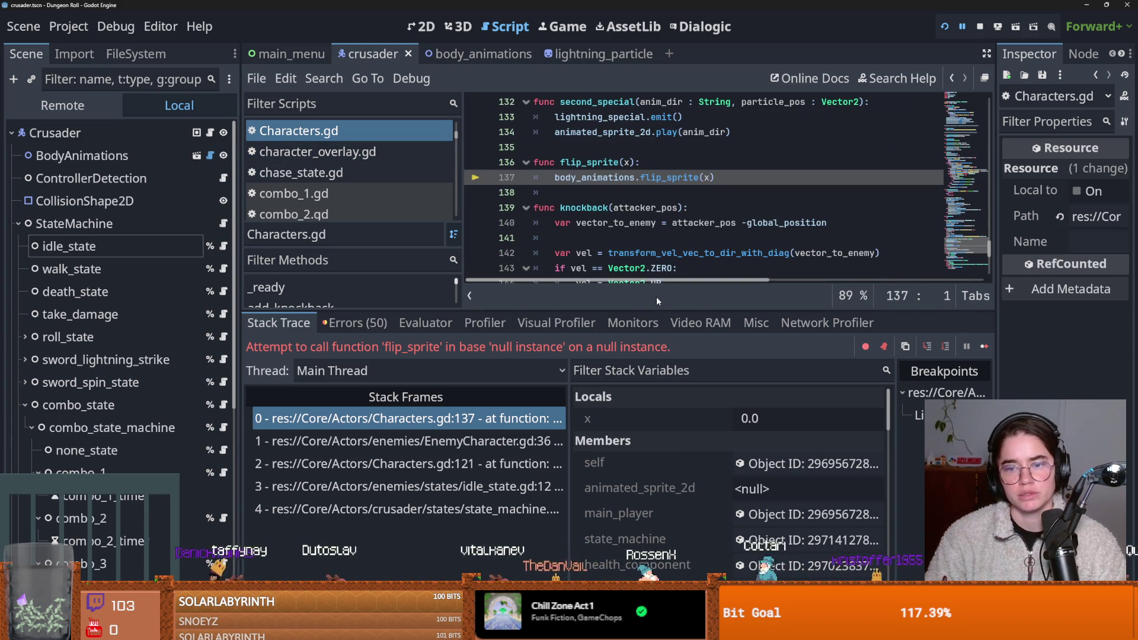
scroll(725, 491, "down", 2)
scroll(724, 485, "down", 3)
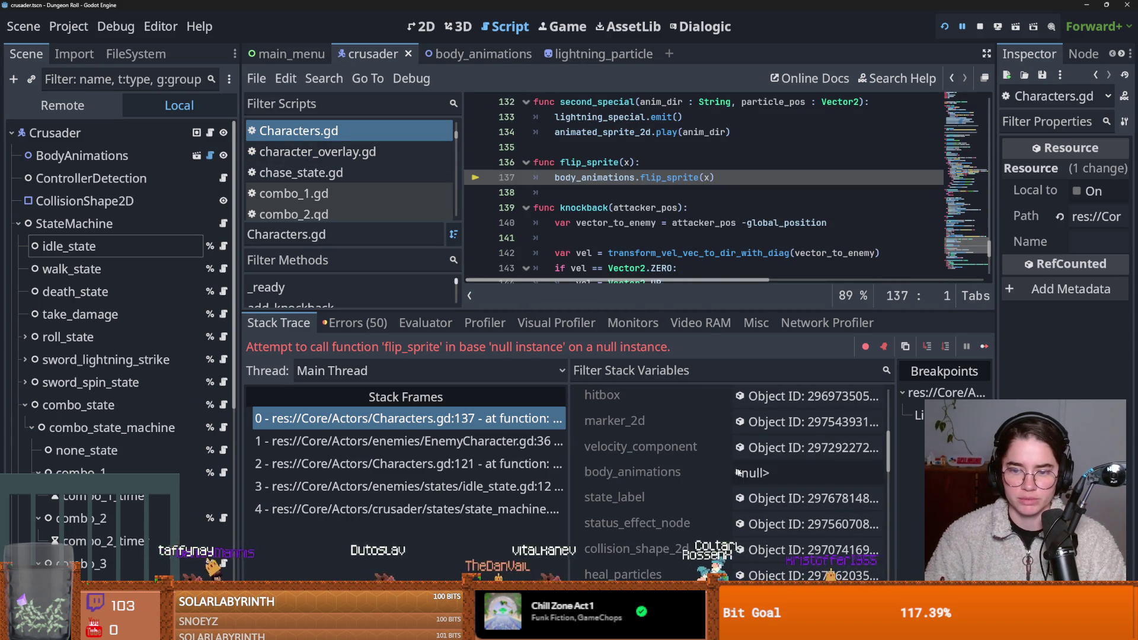
left_click(705, 473)
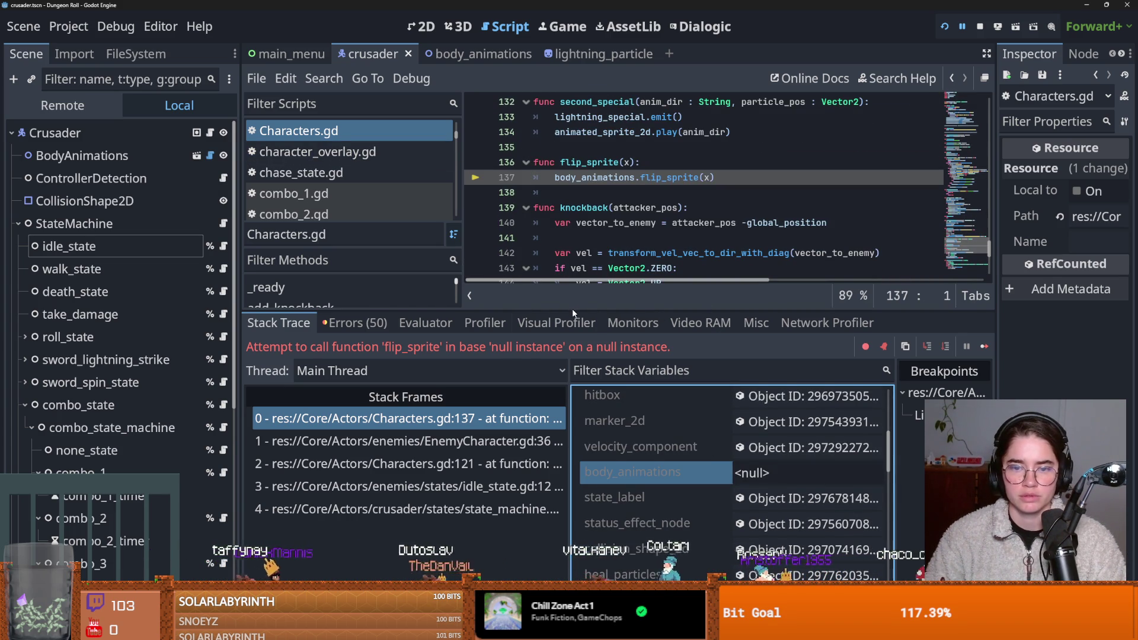
left_click_drag(572, 308, 534, 372)
left_click(503, 503)
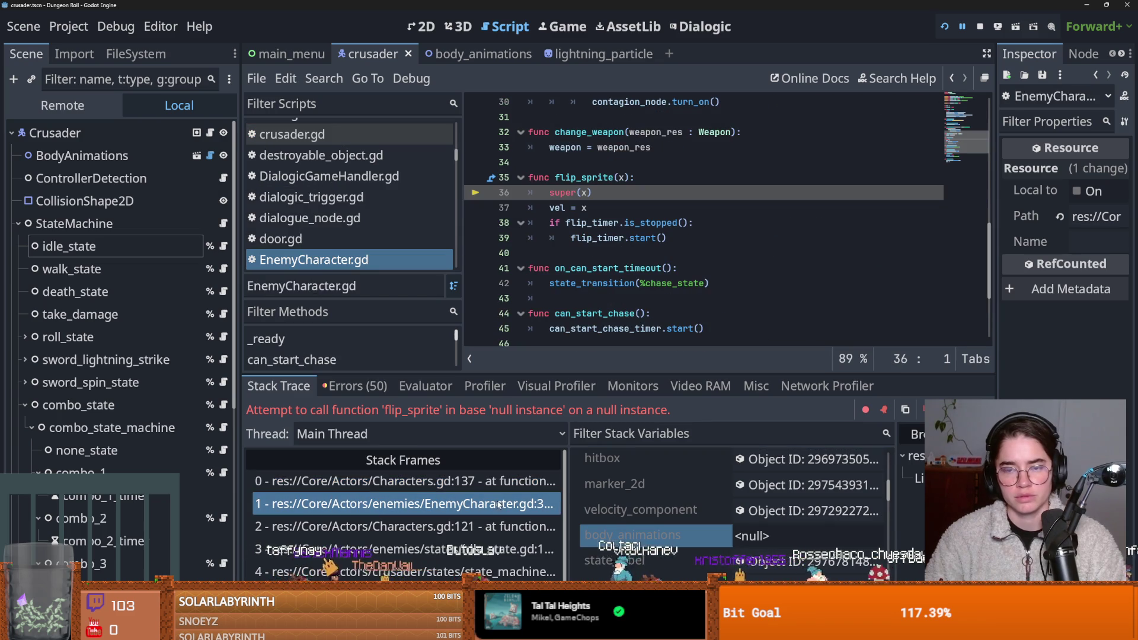
left_click(68, 246)
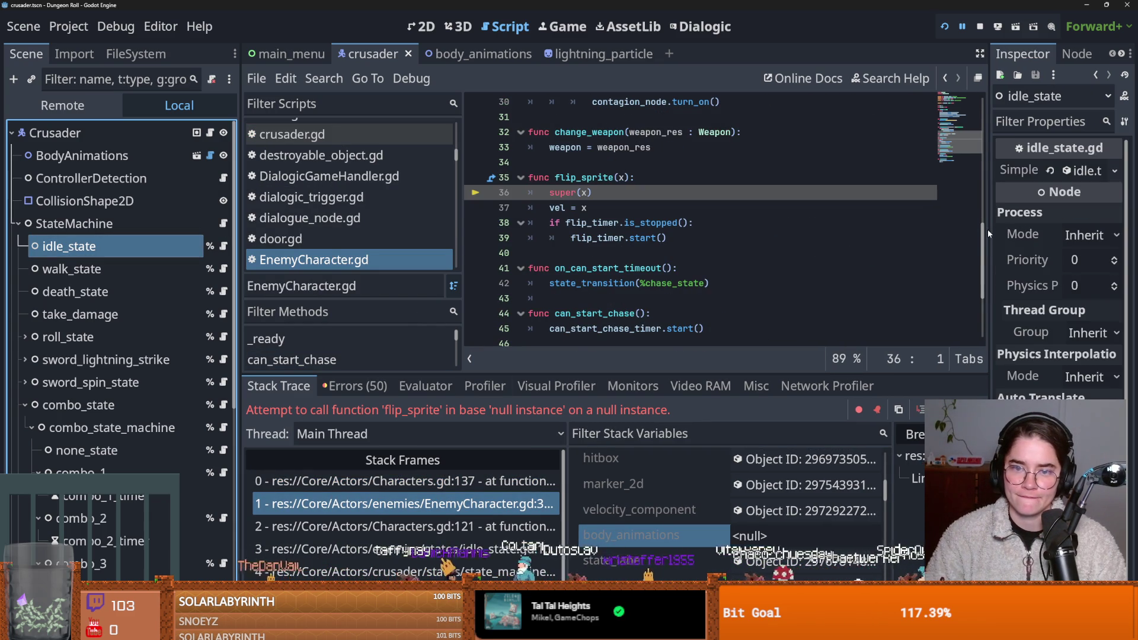
Step: Review the errors list, including the main_menu.gd:91 and body_animations.tscn parse errors
left_click(472, 489)
left_click(354, 385)
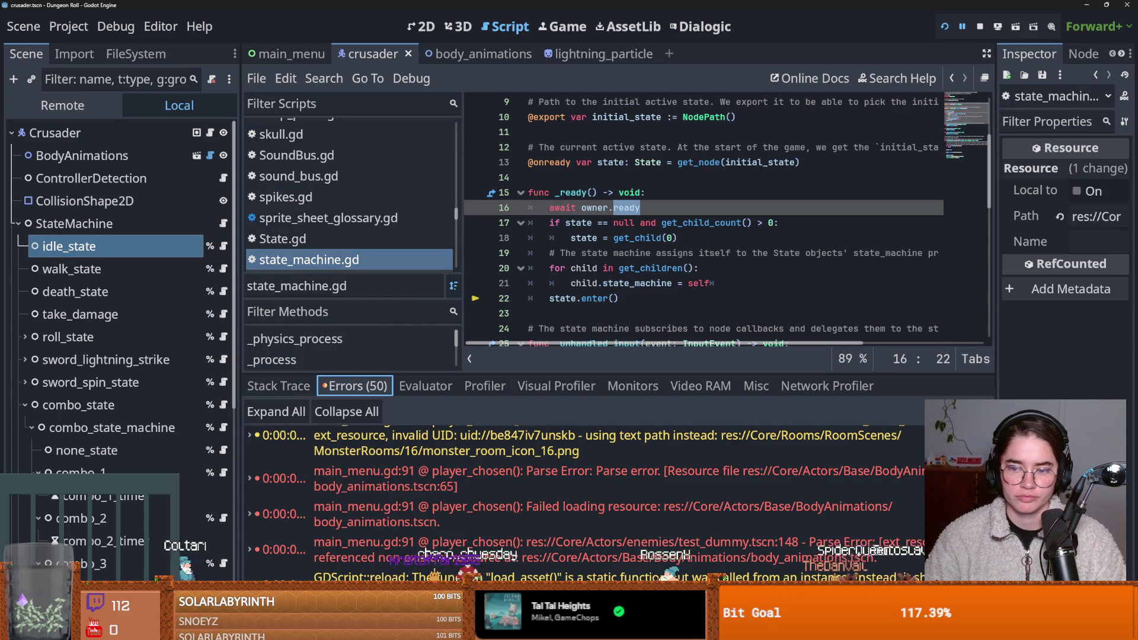
left_click(813, 481)
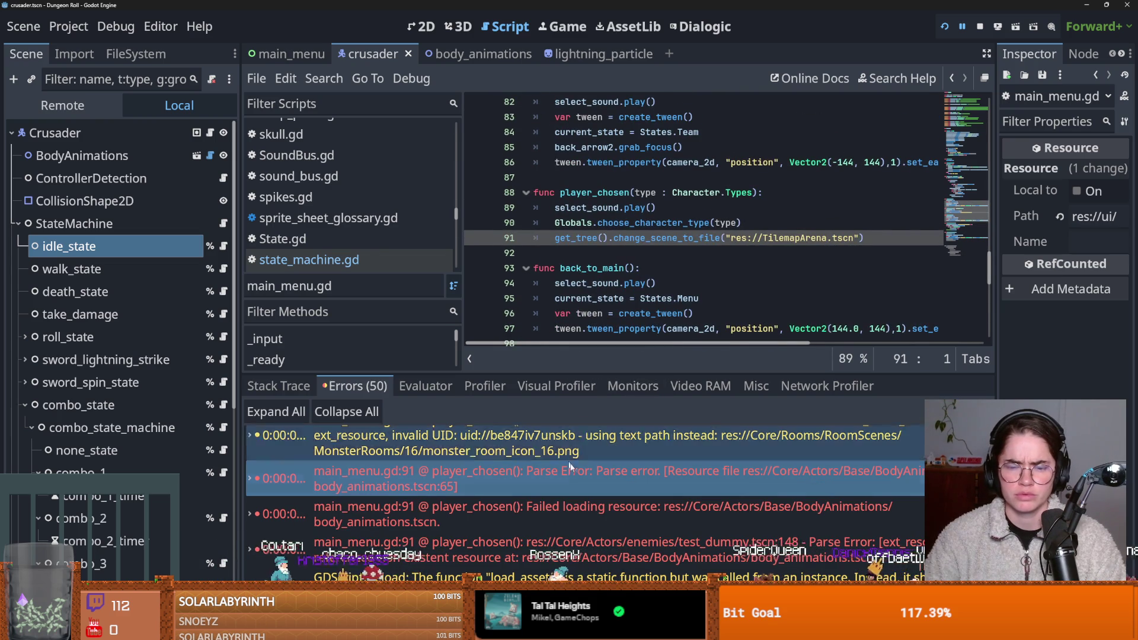
left_click(551, 475)
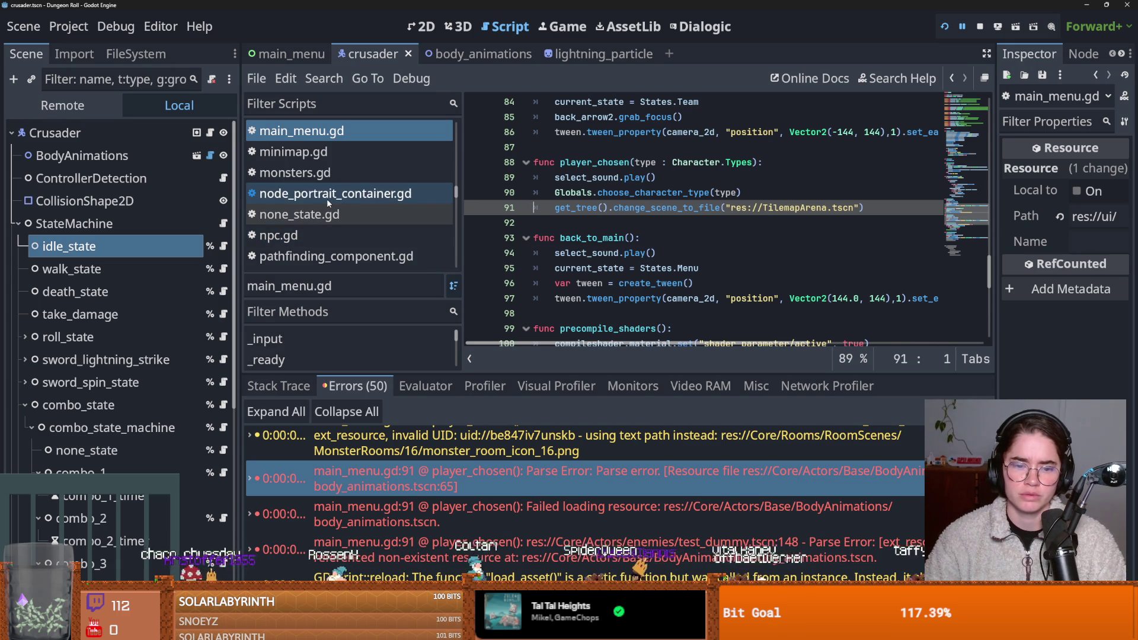
left_click(278, 386)
left_click(324, 386)
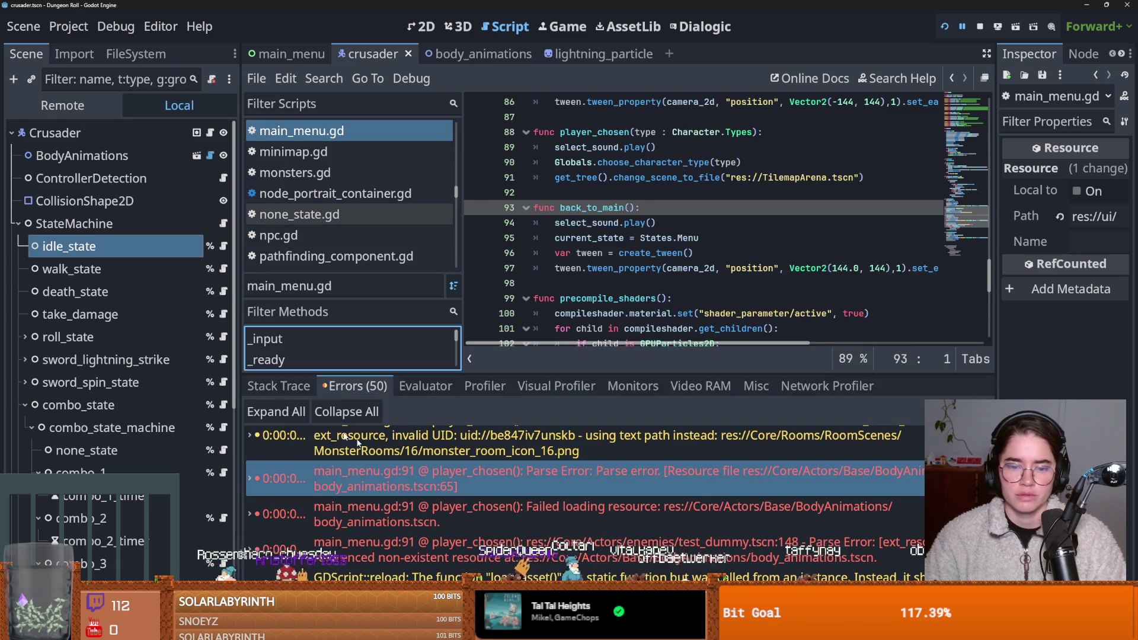
Step: Check the Characters.gd, idle_state.gd line 12 and state_machine.gd line 22 frames, then show BodyAnimations in 2D
left_click(333, 490)
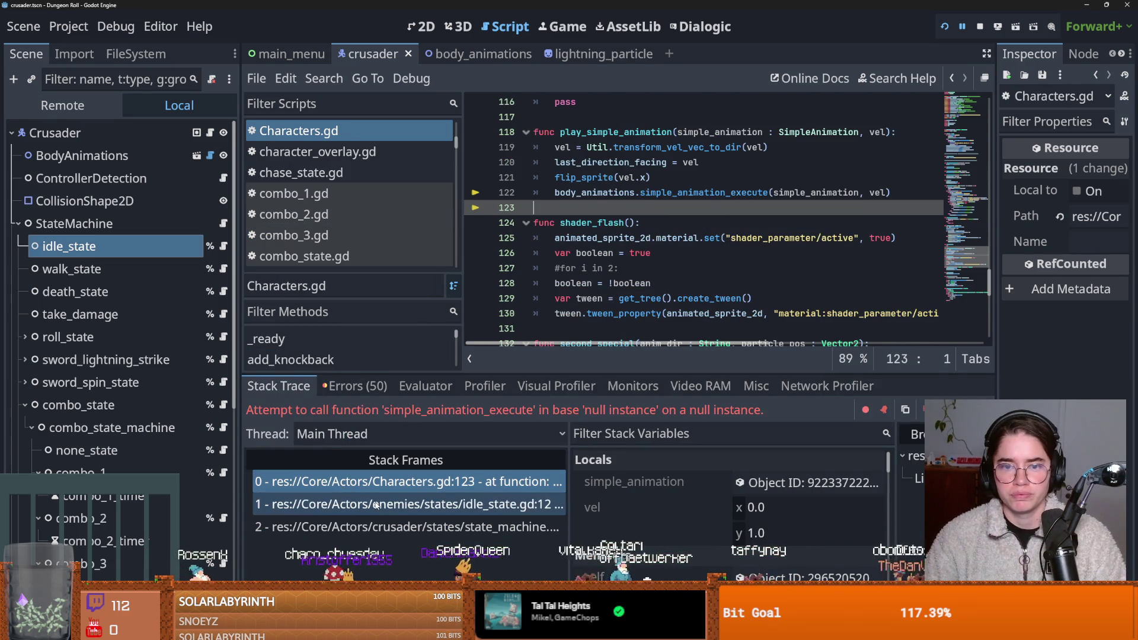
left_click(362, 505)
left_click(392, 527)
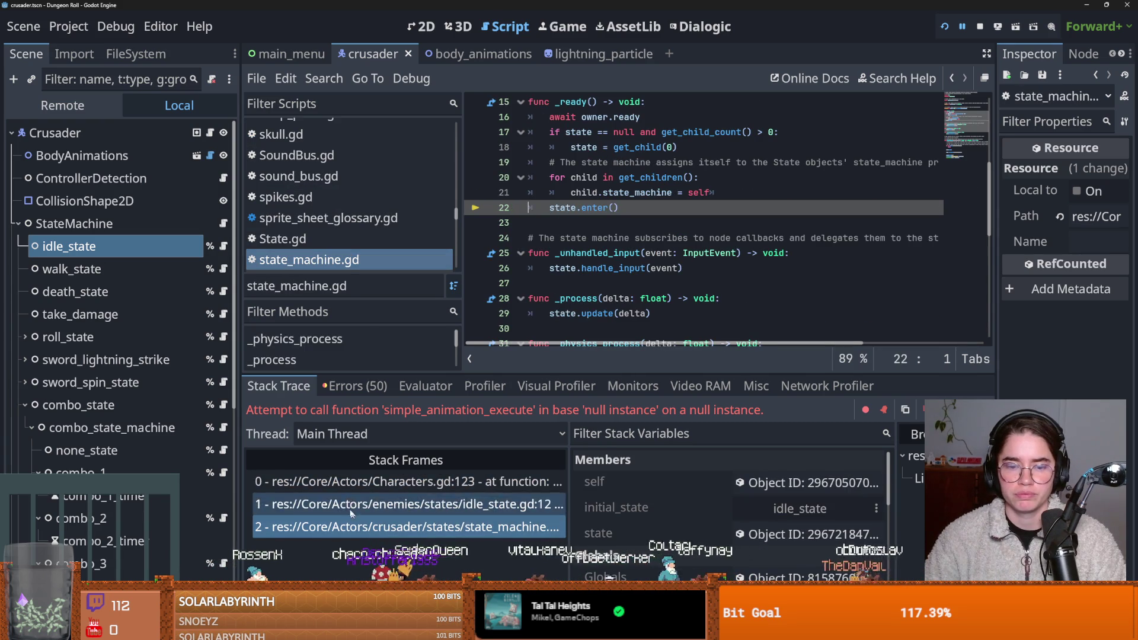
left_click(202, 156)
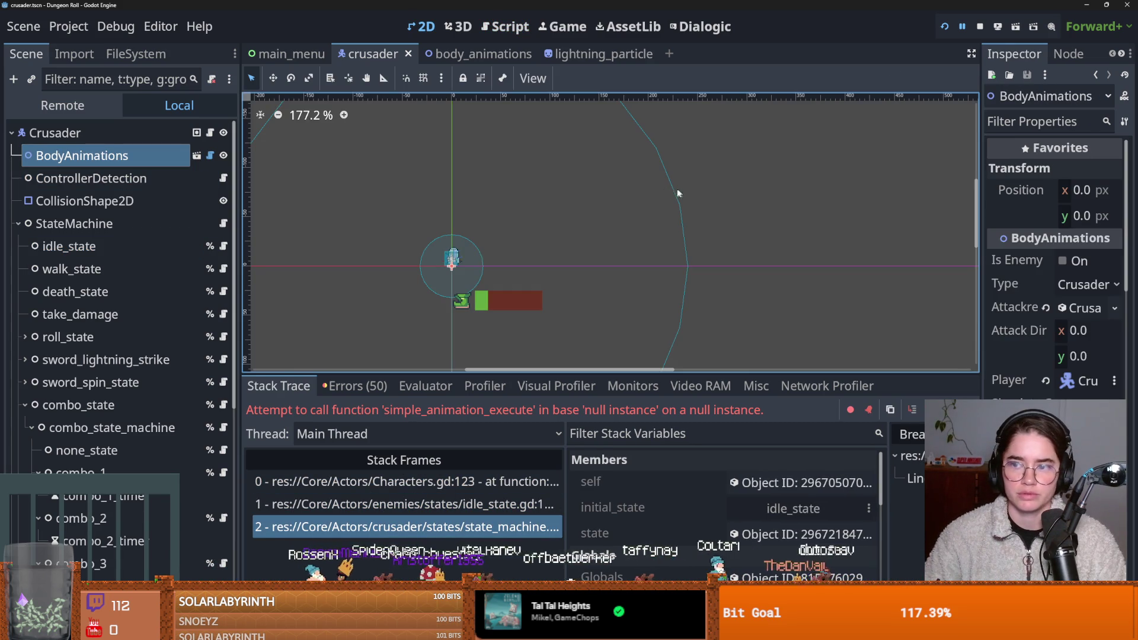
Step: Open the body_animations scene and its script, highlighting simple_animation on line 66 of simple_animation_execute
left_click(199, 156)
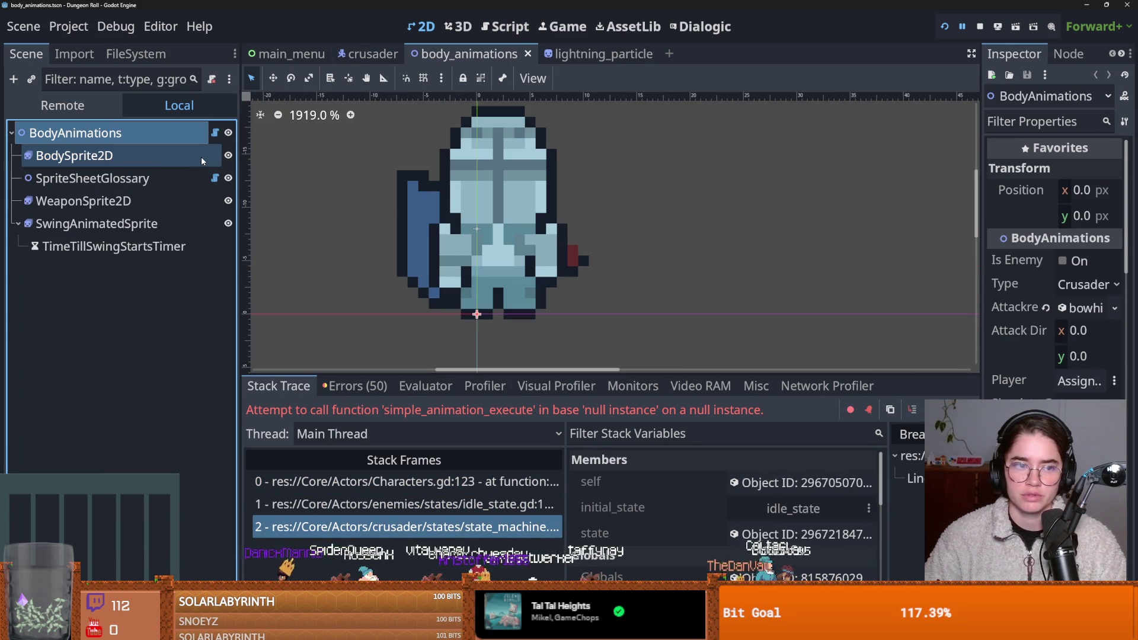
left_click(161, 158)
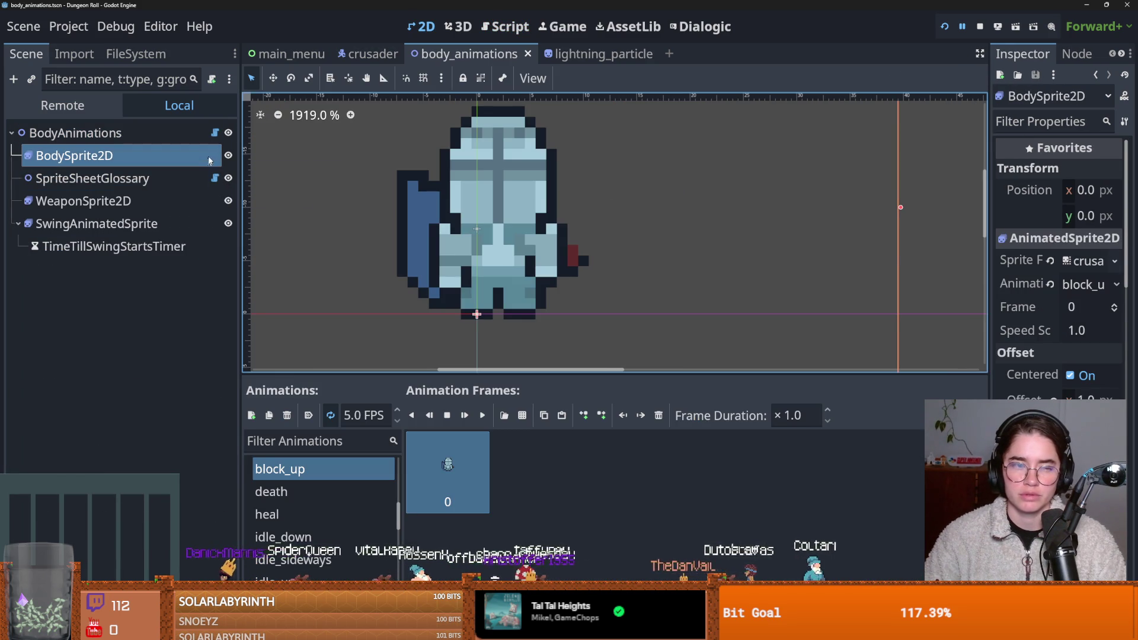
left_click(219, 133)
scroll(581, 231, "up", 2)
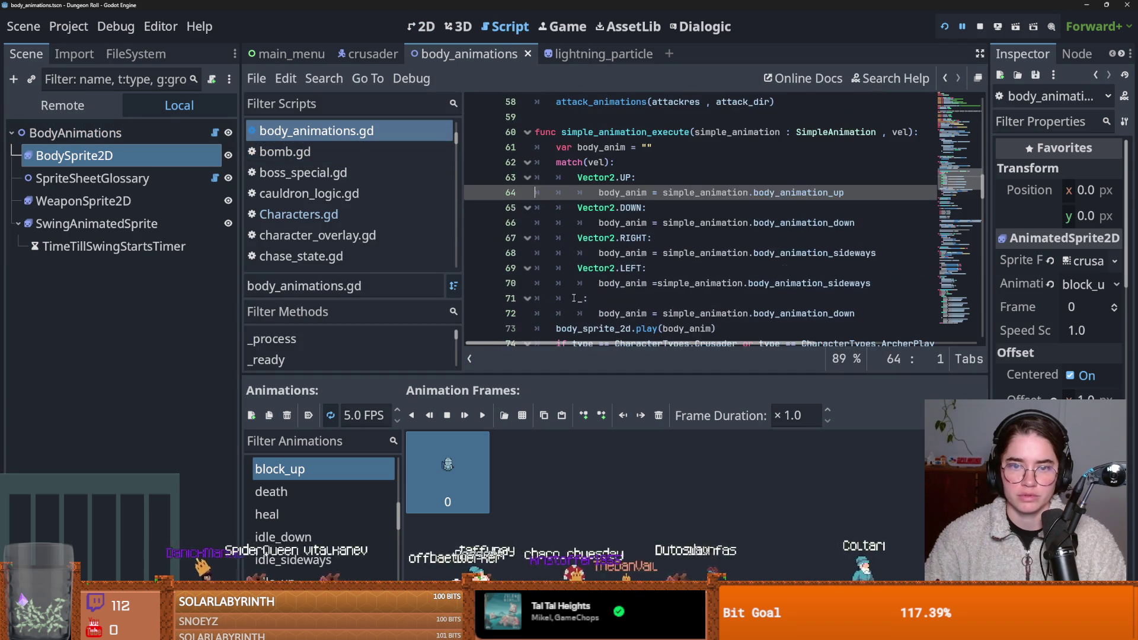
left_click(615, 212)
left_click(682, 222)
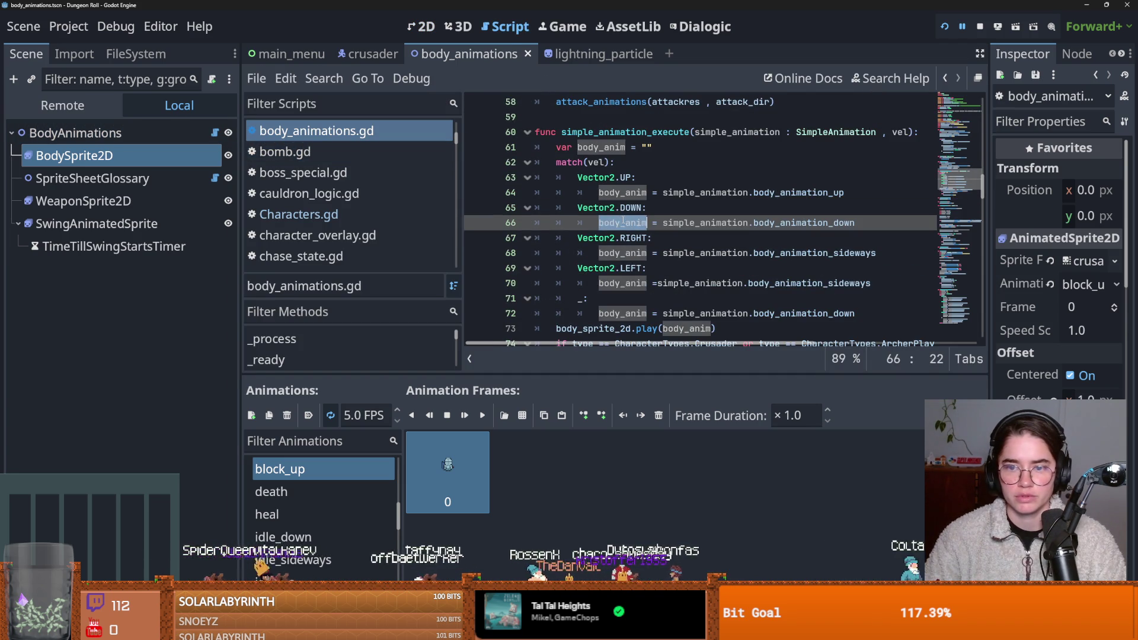
double_click(706, 223)
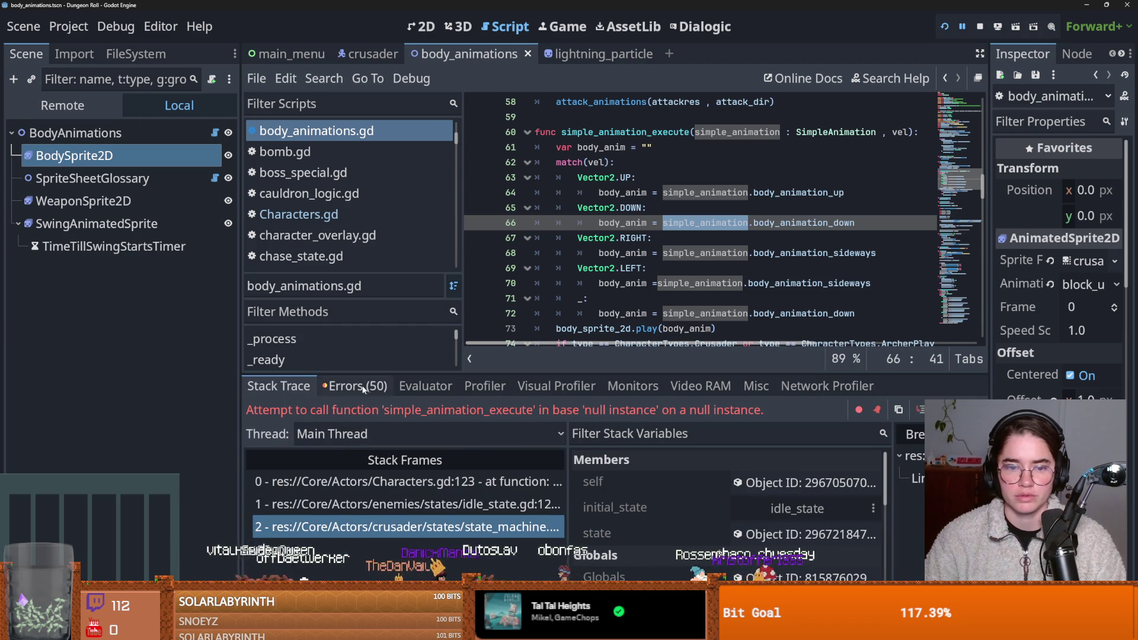
left_click(356, 386)
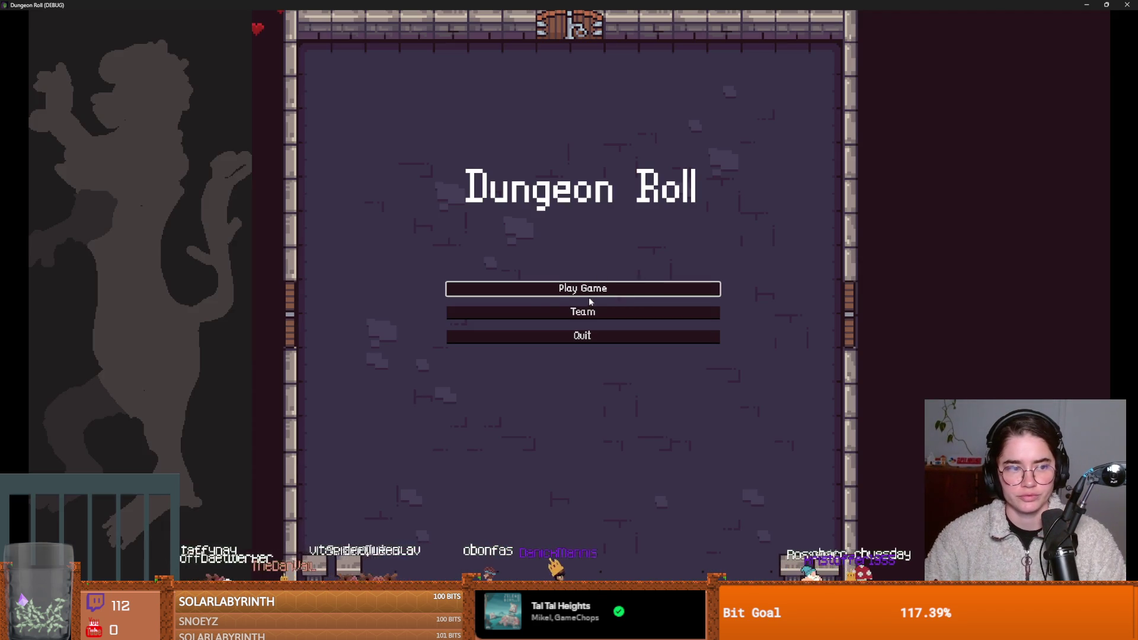
Step: Start a new game as the Crusader to trigger the flip_sprite error and view its EnemyCharacter.gd frame
left_click(586, 295)
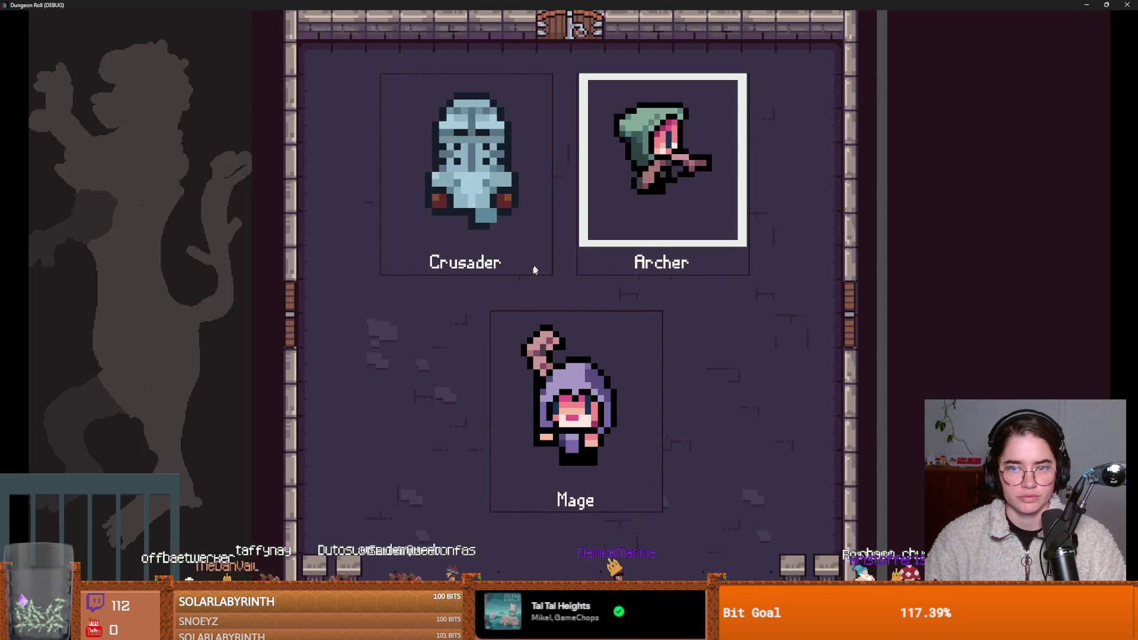
left_click(537, 258)
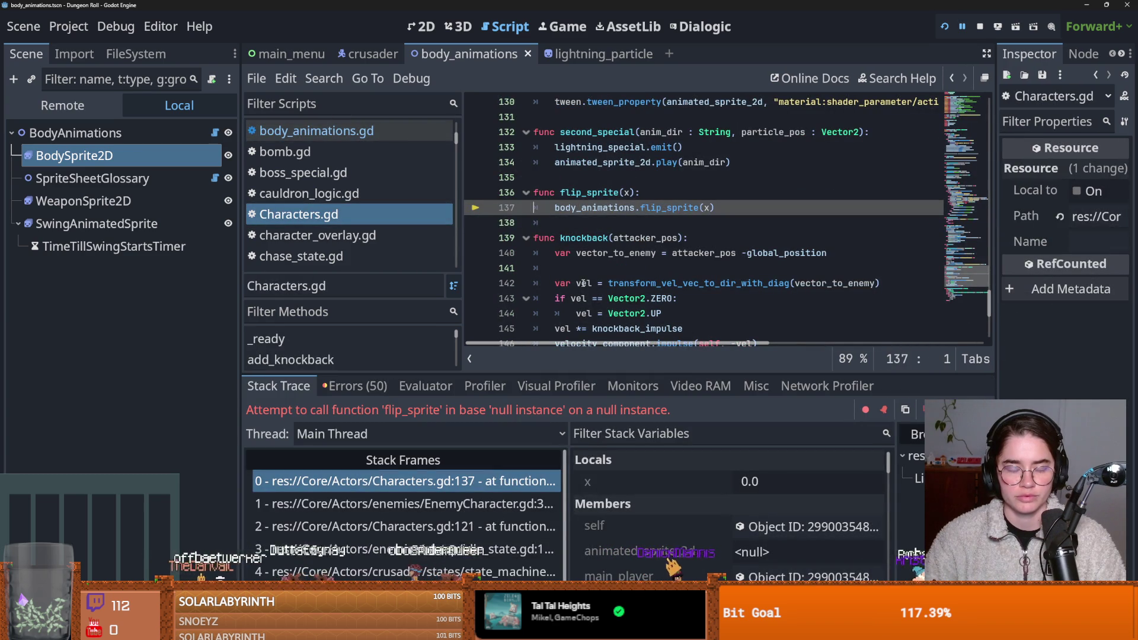
left_click(454, 504)
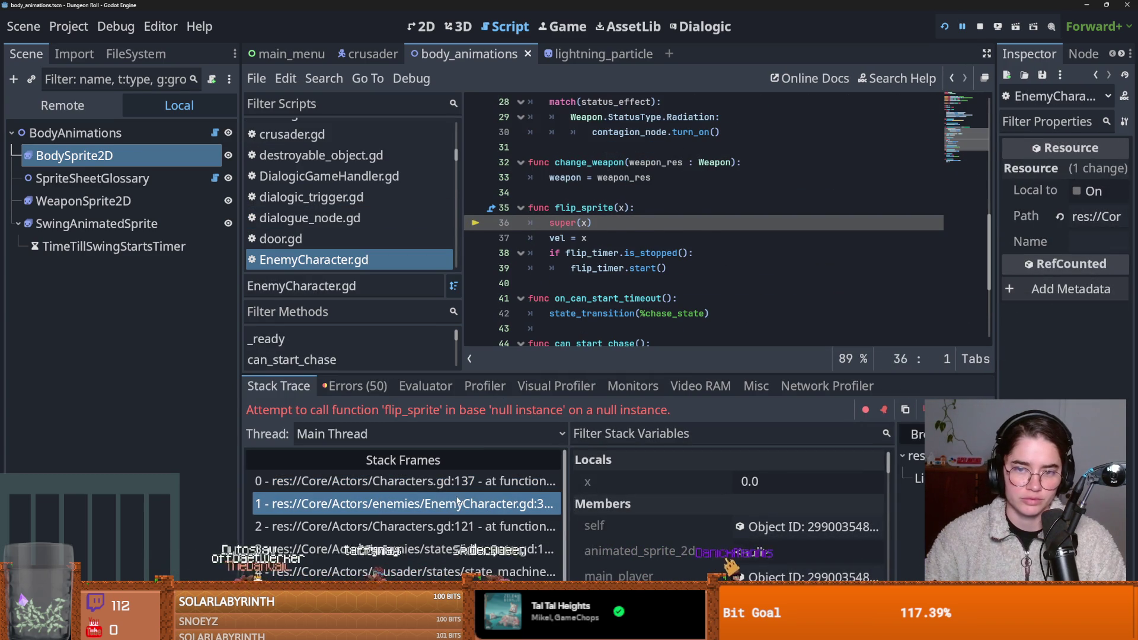
Step: Step through the Characters.gd frames at lines 137 and 121, ending on EnemyCharacter.gd line 36
left_click(459, 482)
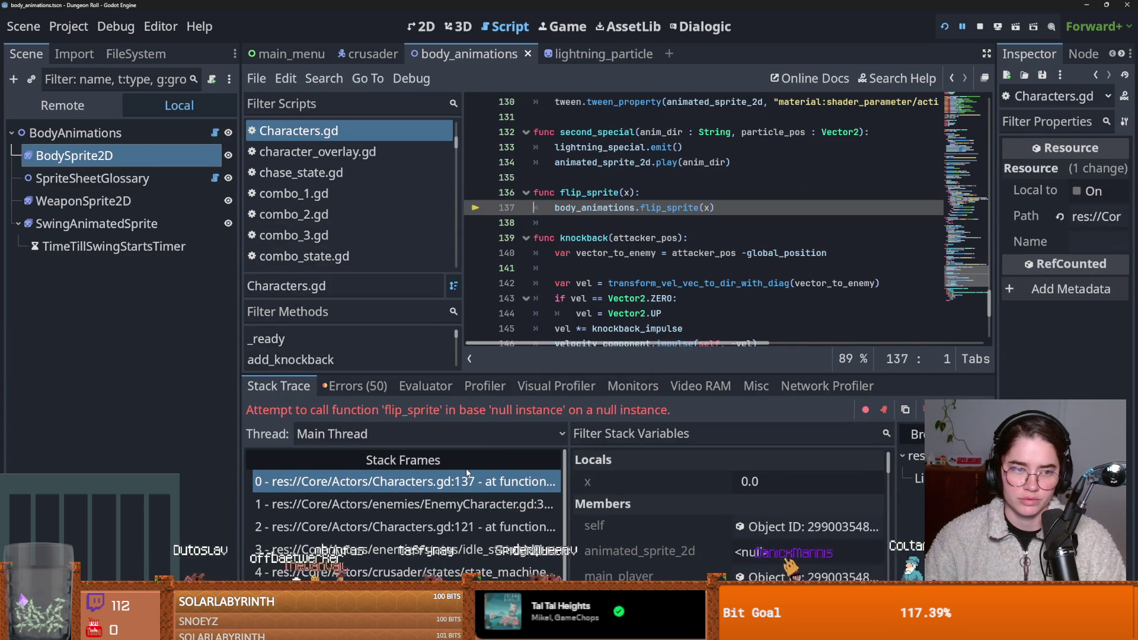
left_click(462, 504)
left_click(480, 522)
left_click(480, 504)
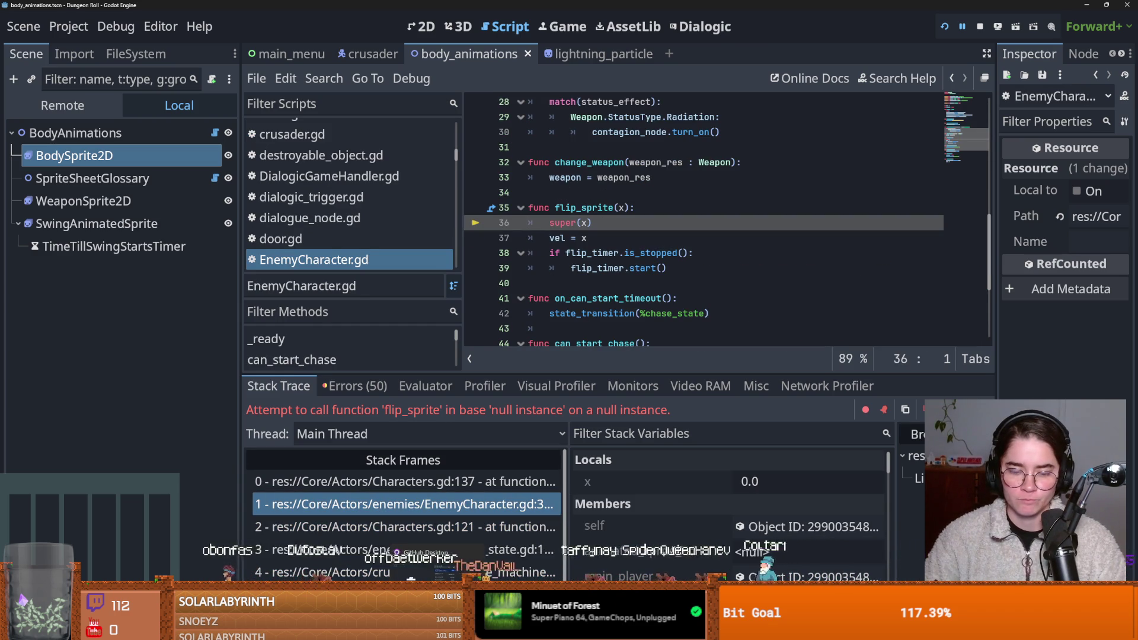
key("alt+Tab")
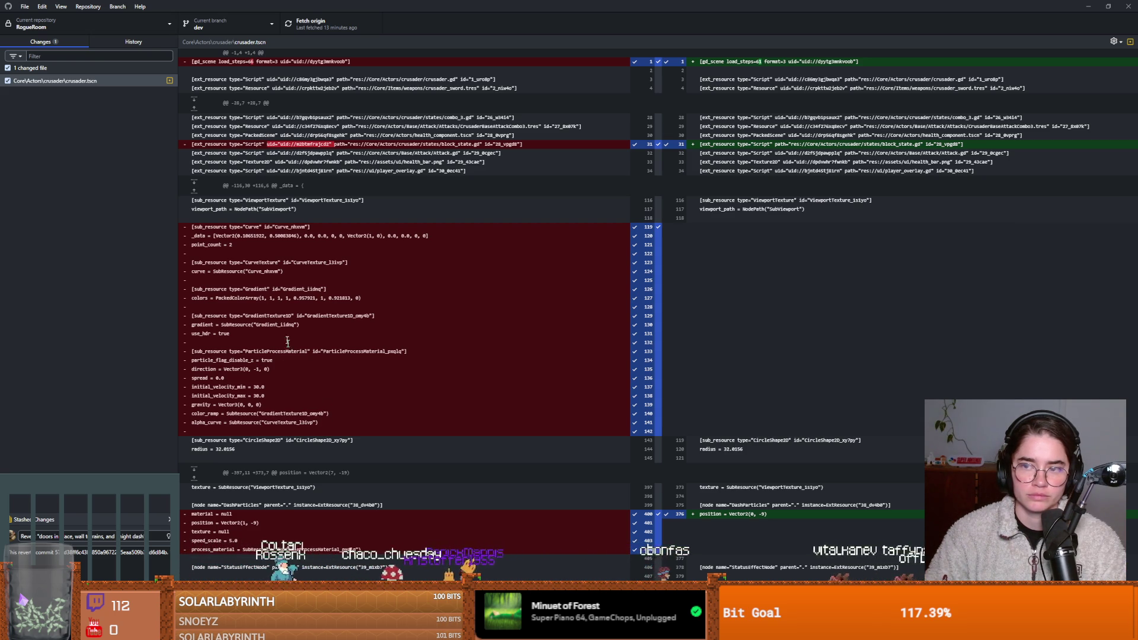
Step: Read the crusader.tscn diff, selecting the removed Gradient and Curve sub-resource lines 119–121
right_click(107, 88)
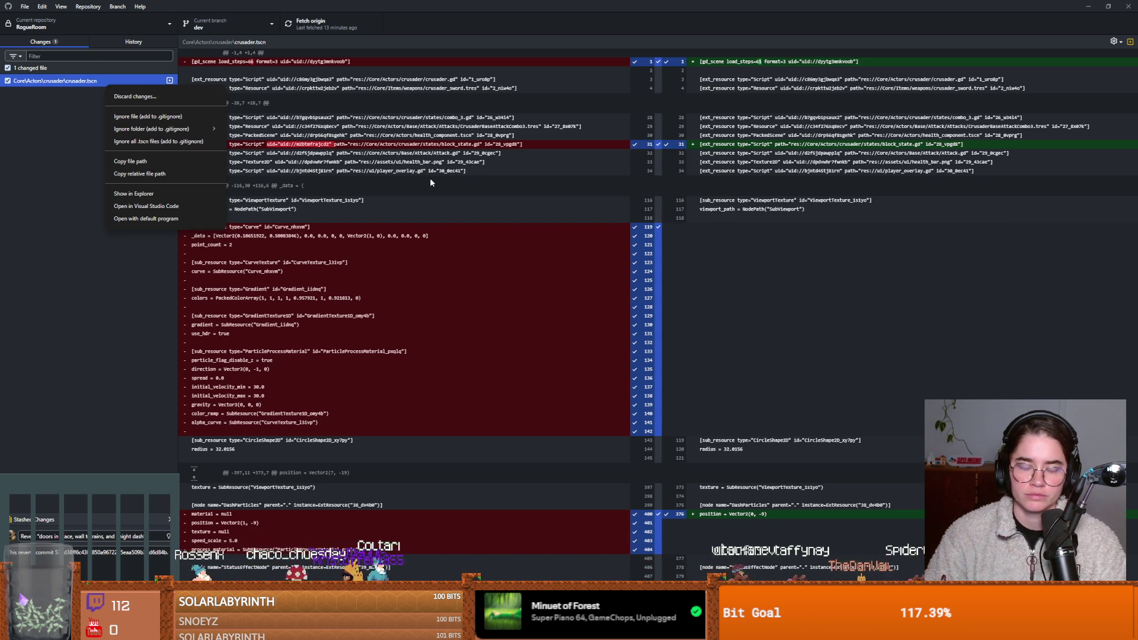
left_click(434, 251)
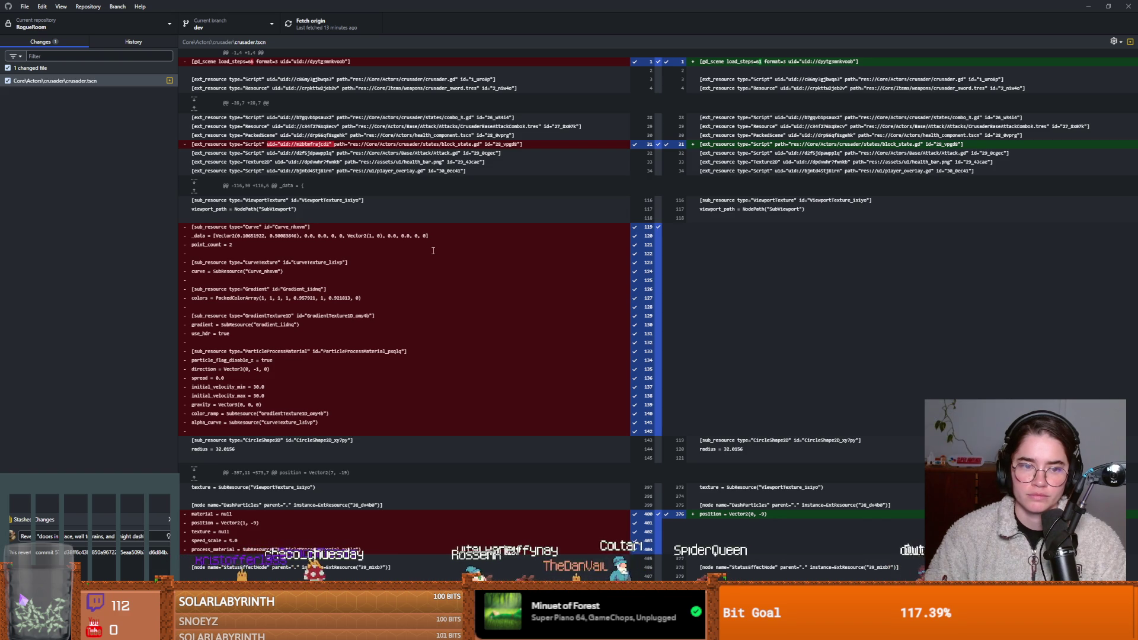
left_click_drag(242, 291, 316, 299)
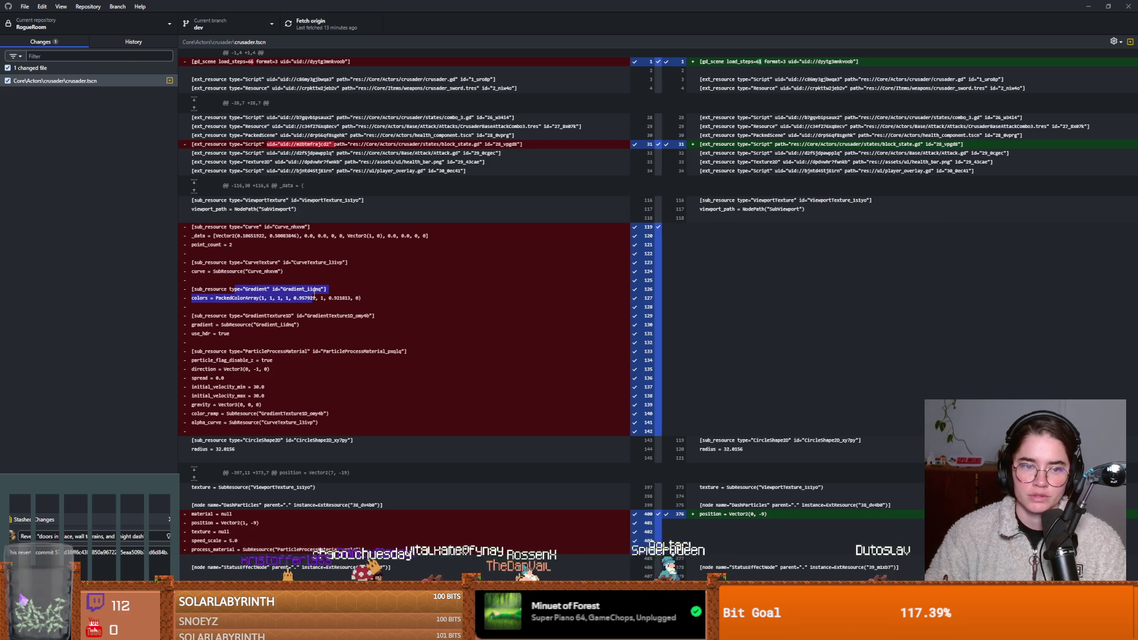
left_click_drag(193, 218, 284, 235)
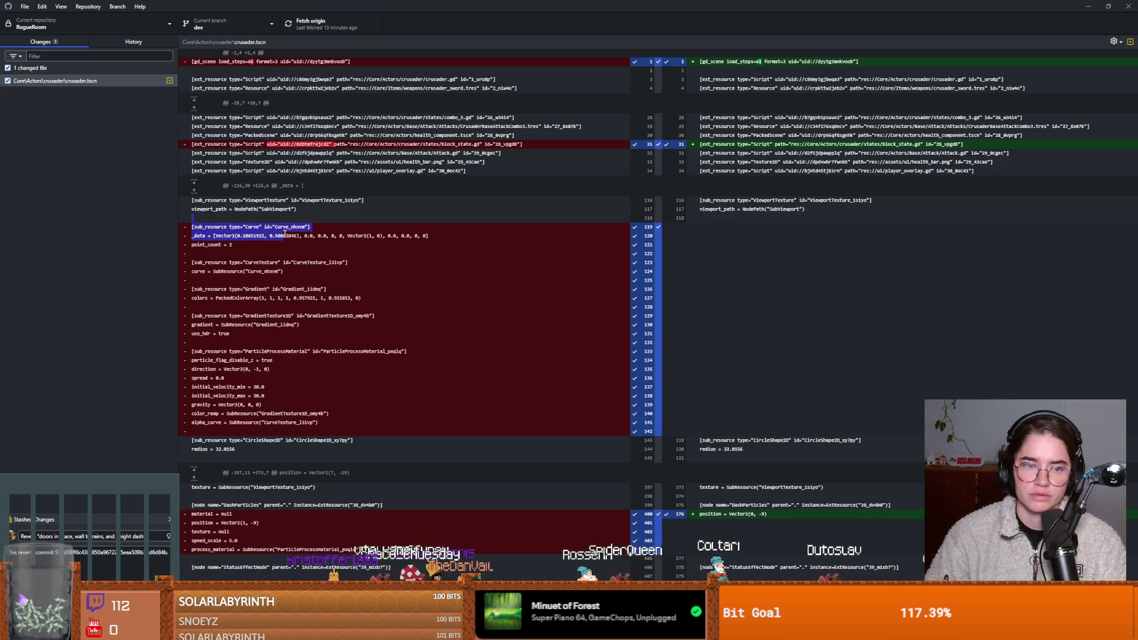
left_click_drag(431, 246, 187, 229)
left_click(277, 243)
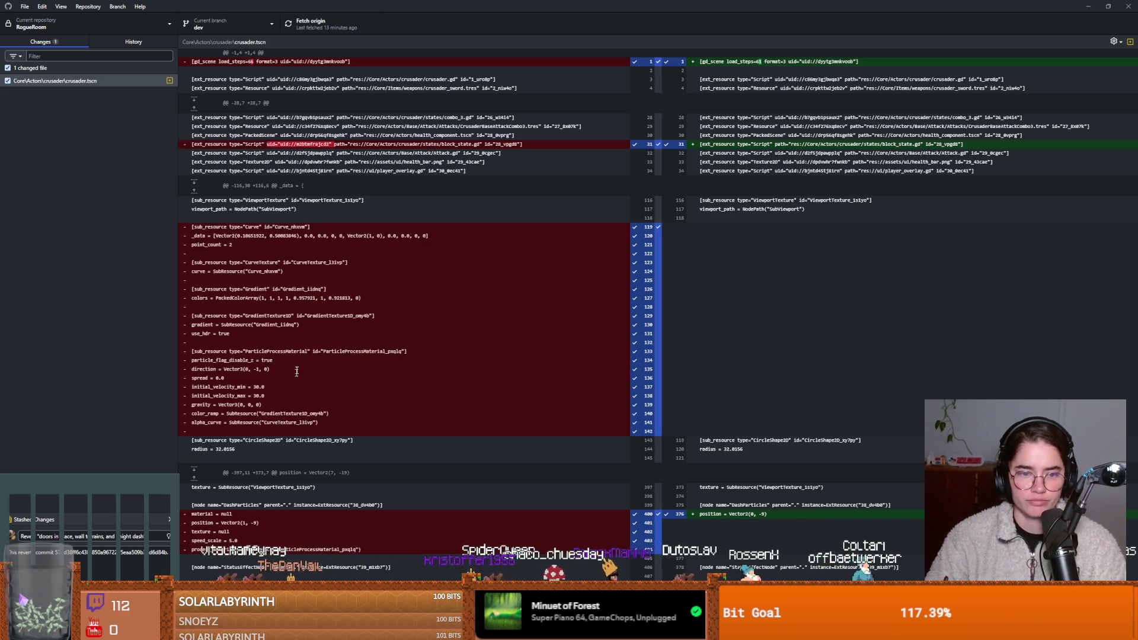
left_click_drag(308, 247, 198, 229)
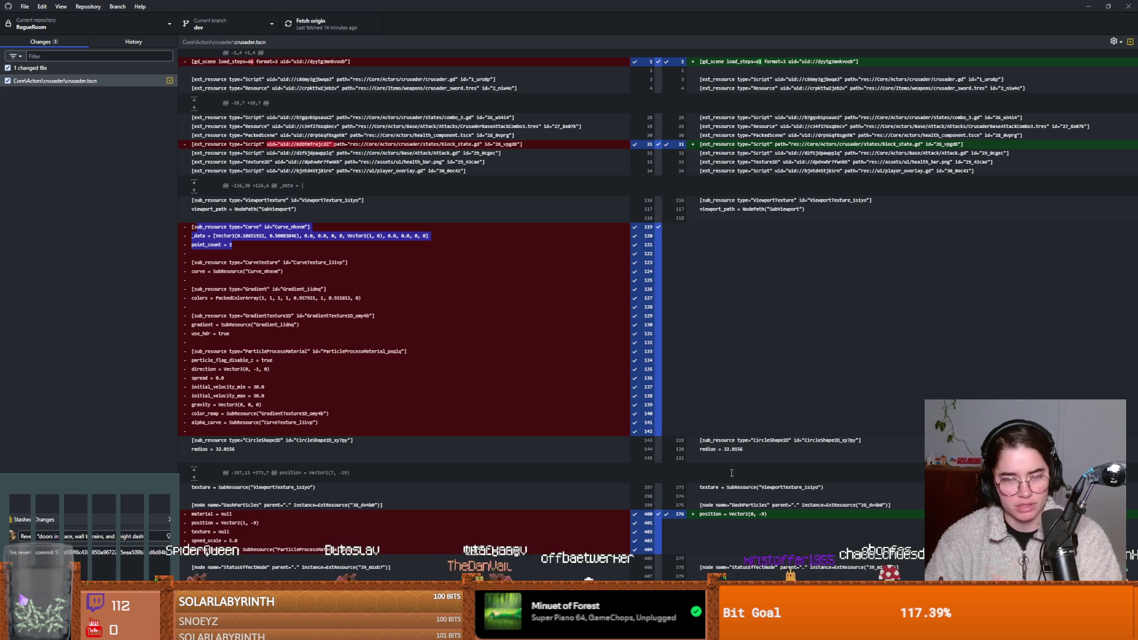
left_click(363, 378)
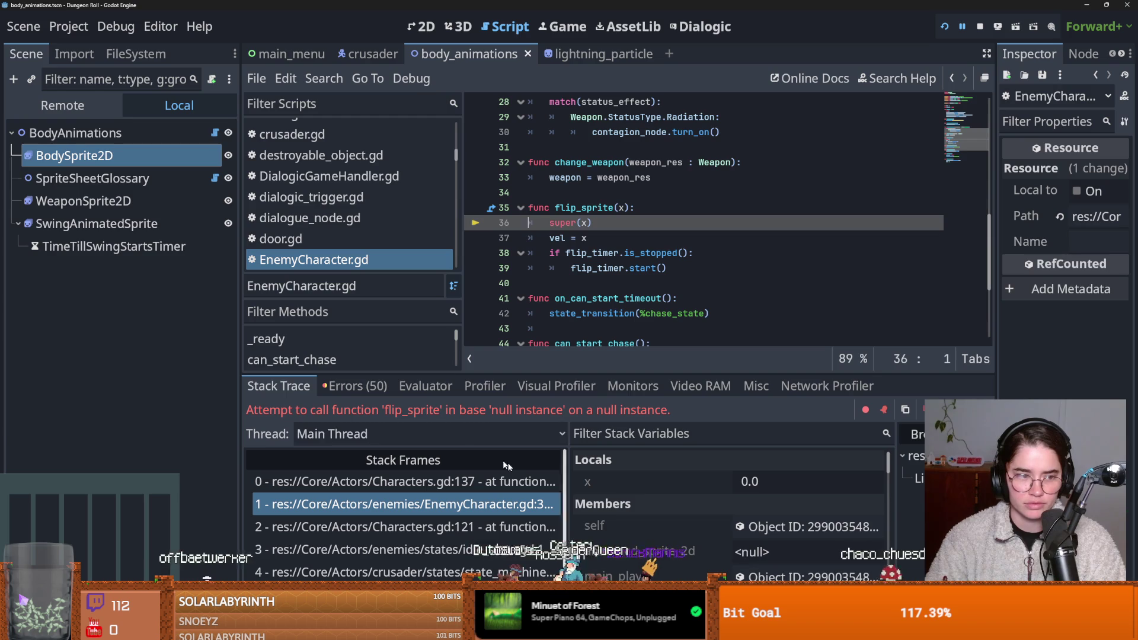
Step: Open stack frame 0, Characters.gd line 137, where flip_sprite calls body_animations.flip_sprite(x)
scroll(617, 310, "up", 3)
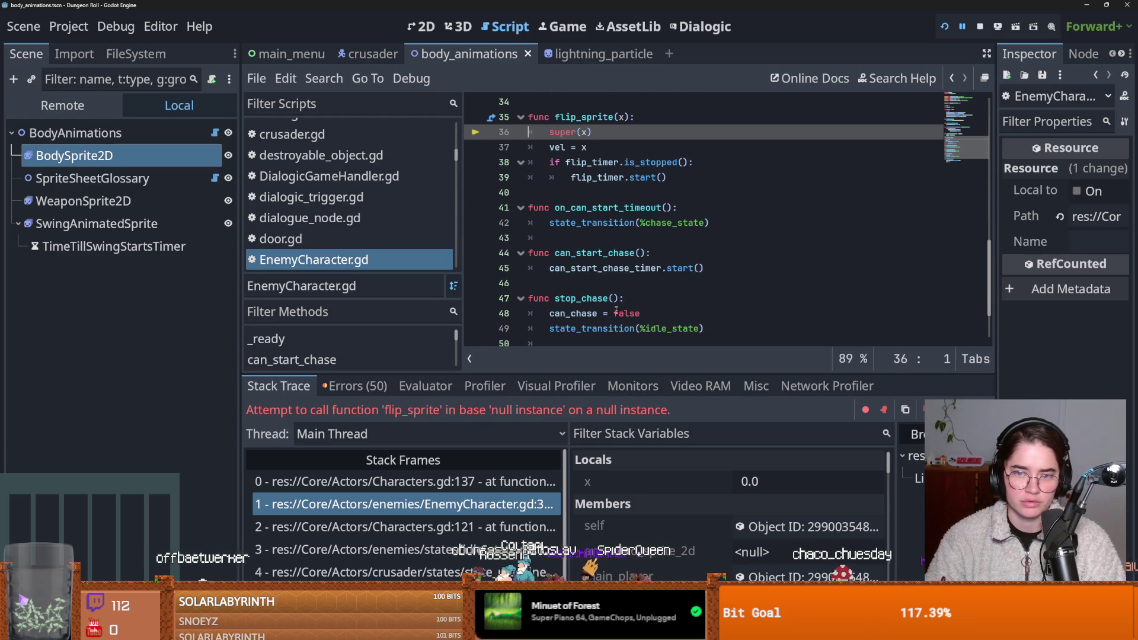
left_click(379, 261)
scroll(522, 321, "down", 3)
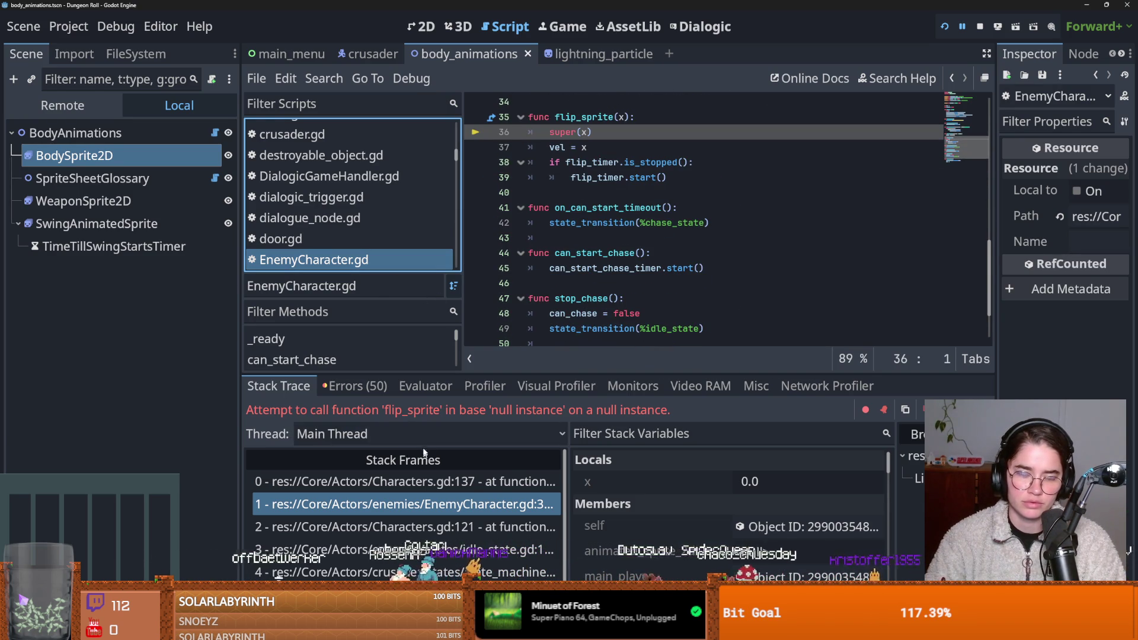
left_click(513, 504)
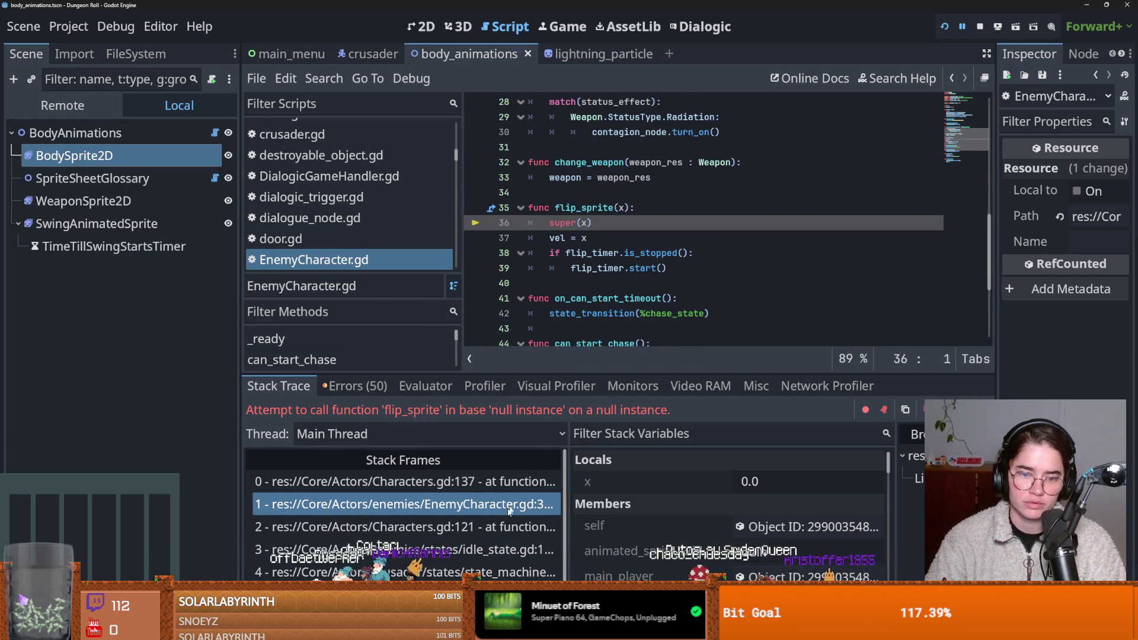
left_click(472, 492)
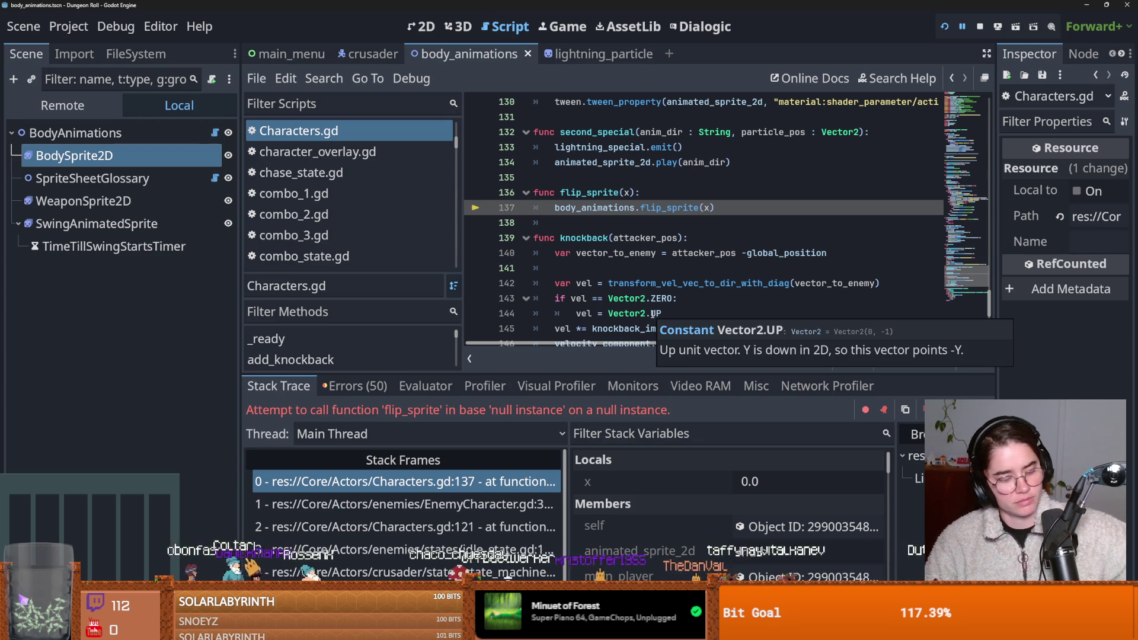
mouse_move(649, 318)
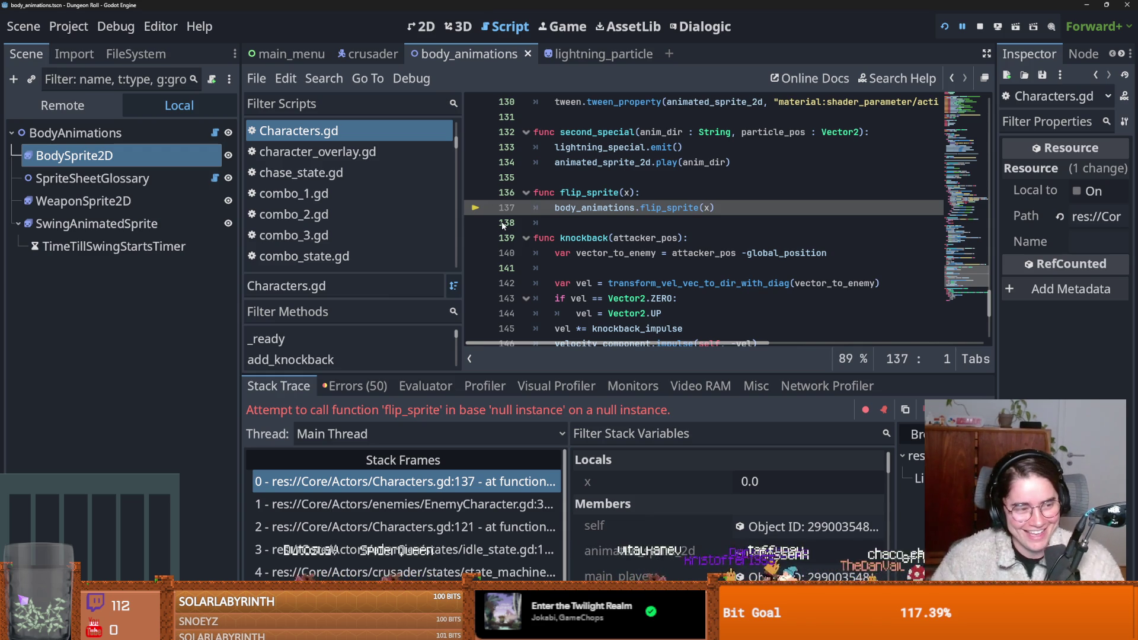
Step: Save the scene while checking Characters.gd lines 135, 141 and 136
key("ctrl+s")
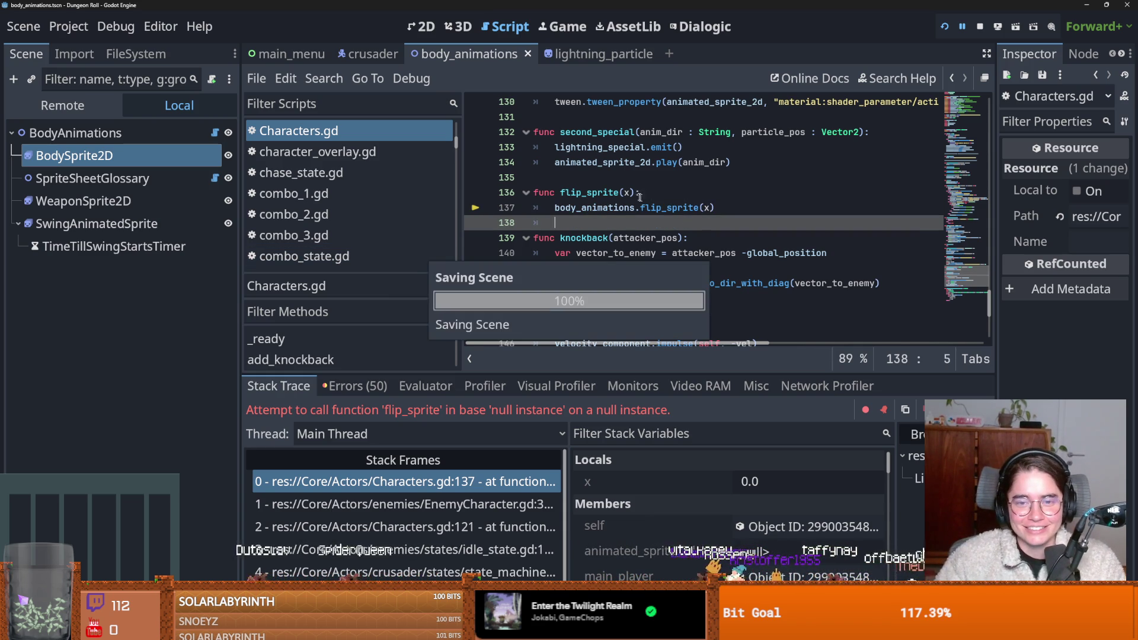
left_click(612, 179)
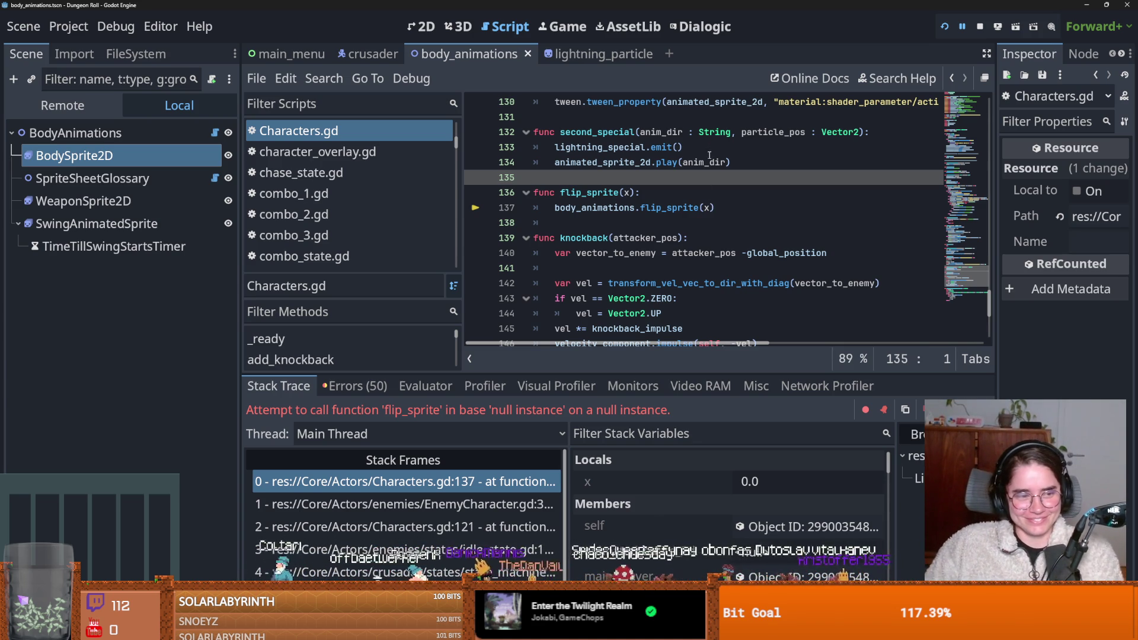
left_click(682, 269)
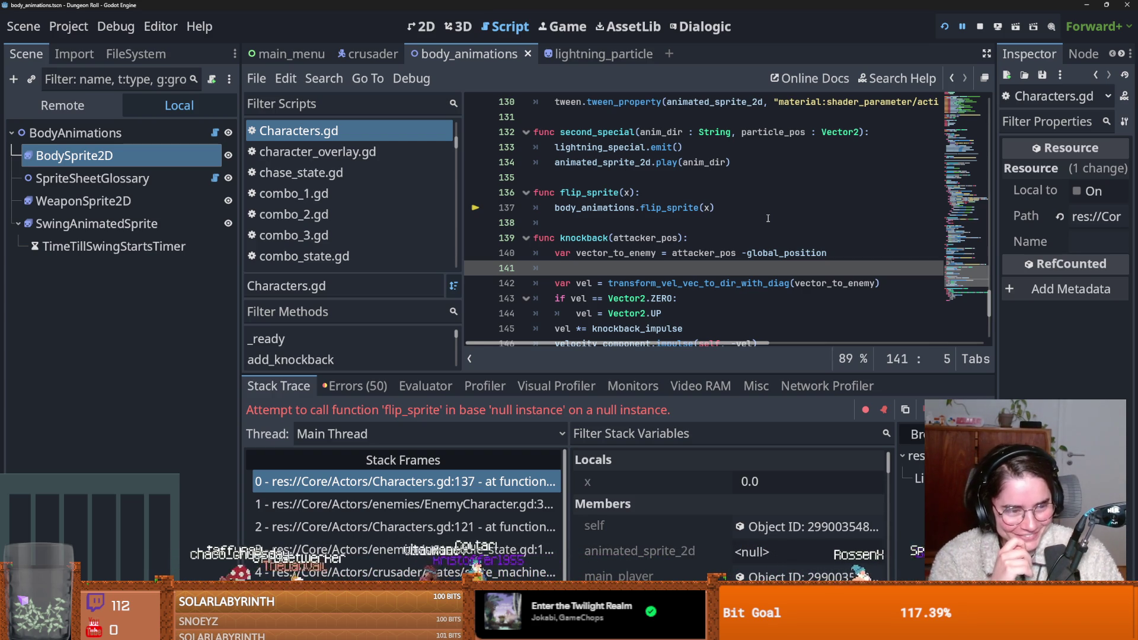
left_click(651, 191)
key("ctrl+s")
Step: Narrow the Scene dock and save the scene once more
scroll(665, 238, "up", 4)
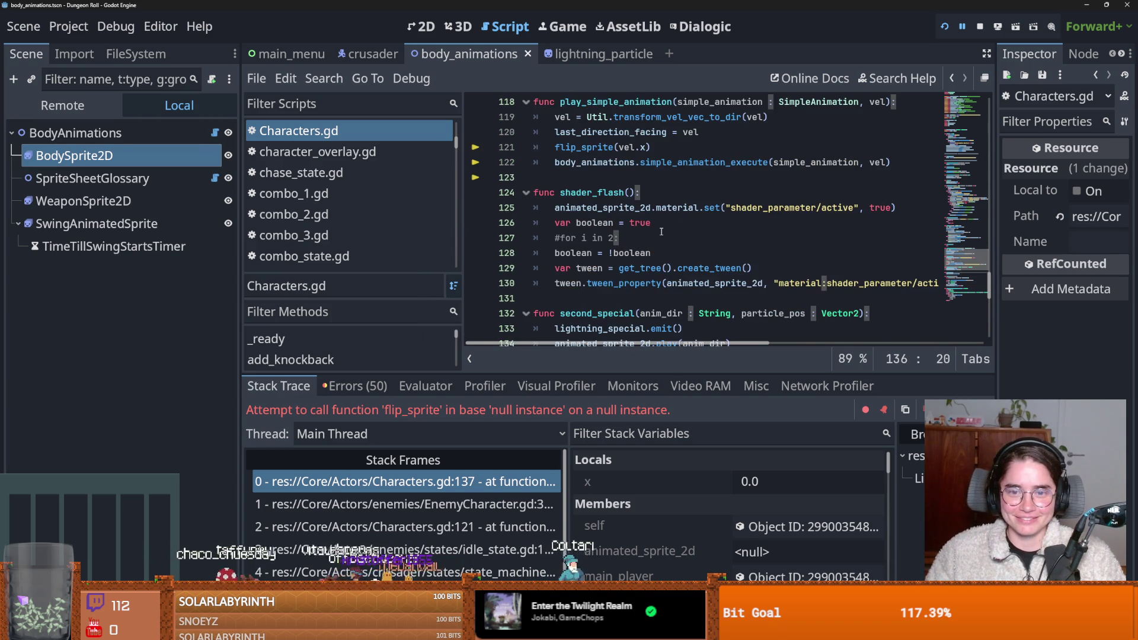
scroll(661, 231, "up", 4)
left_click_drag(241, 289, 164, 289)
scroll(552, 285, "down", 1)
scroll(552, 285, "down", 3)
scroll(548, 287, "up", 5)
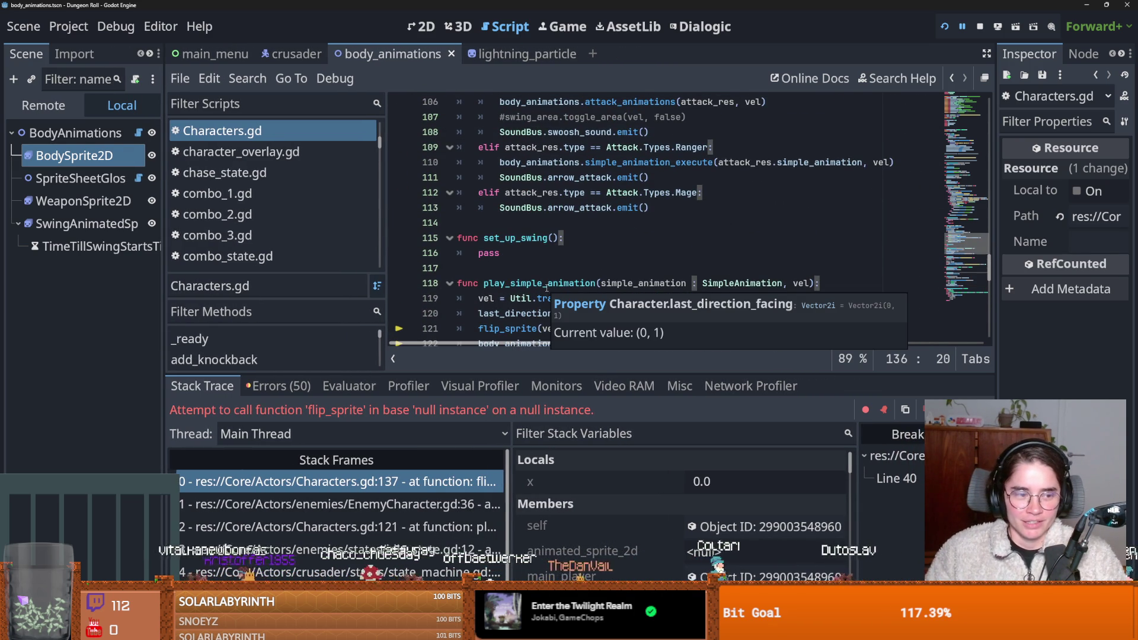
scroll(539, 268, "up", 3)
key("ctrl+s")
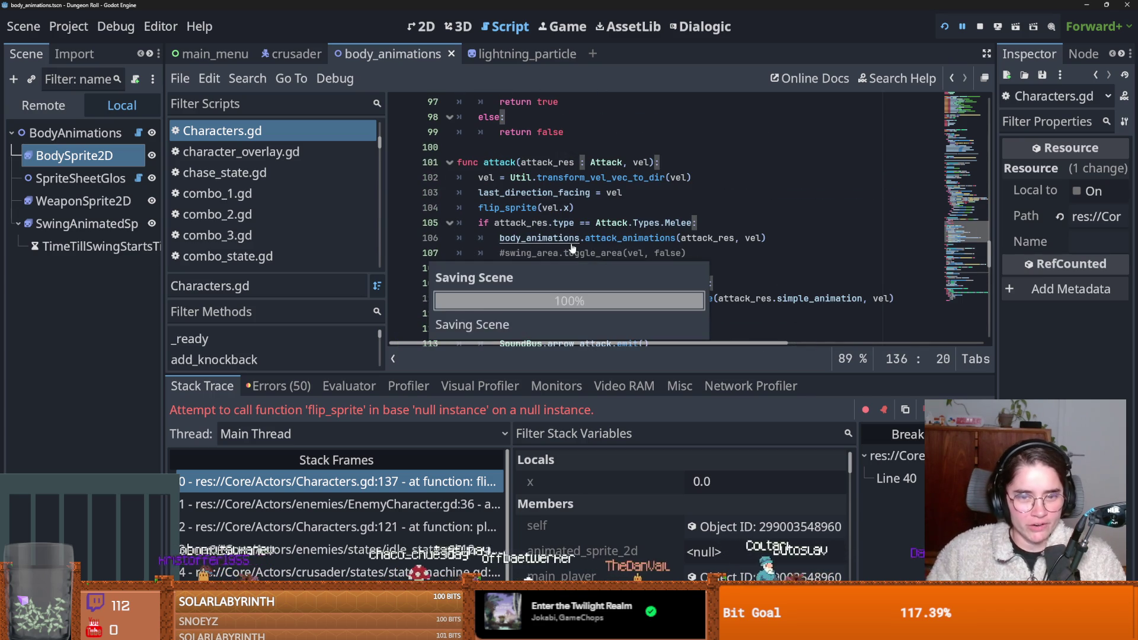
scroll(540, 268, "up", 10)
scroll(539, 218, "up", 3)
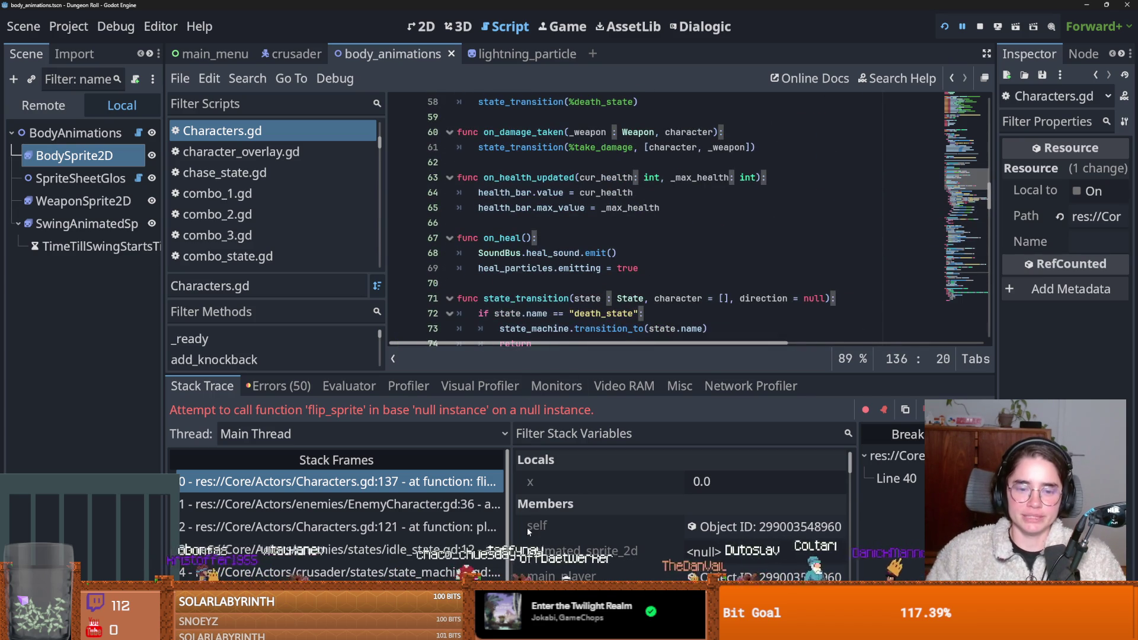
key("alt+Tab")
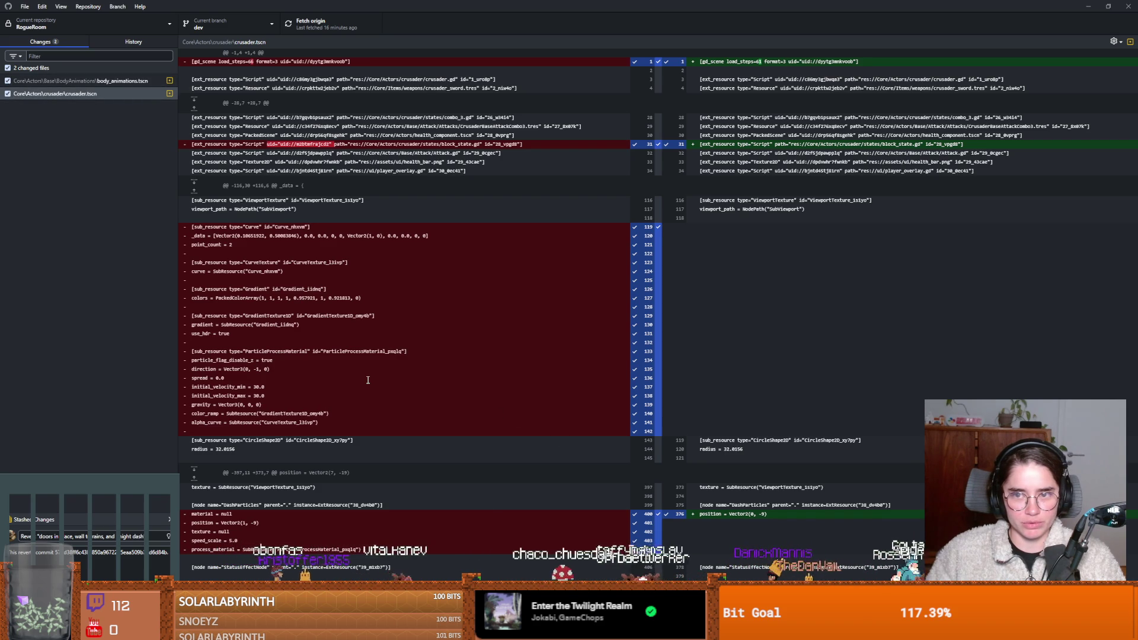
Step: Discard the local changes to body_animations.tscn, leaving crusader.tscn as the only change
left_click(137, 83)
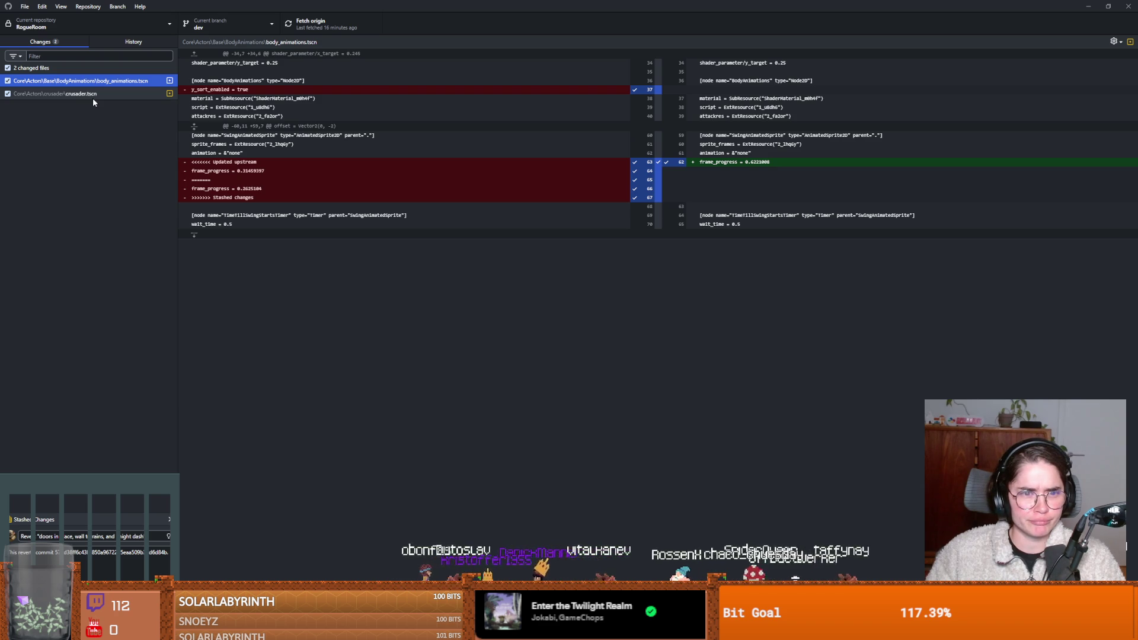
right_click(108, 88)
left_click(119, 94)
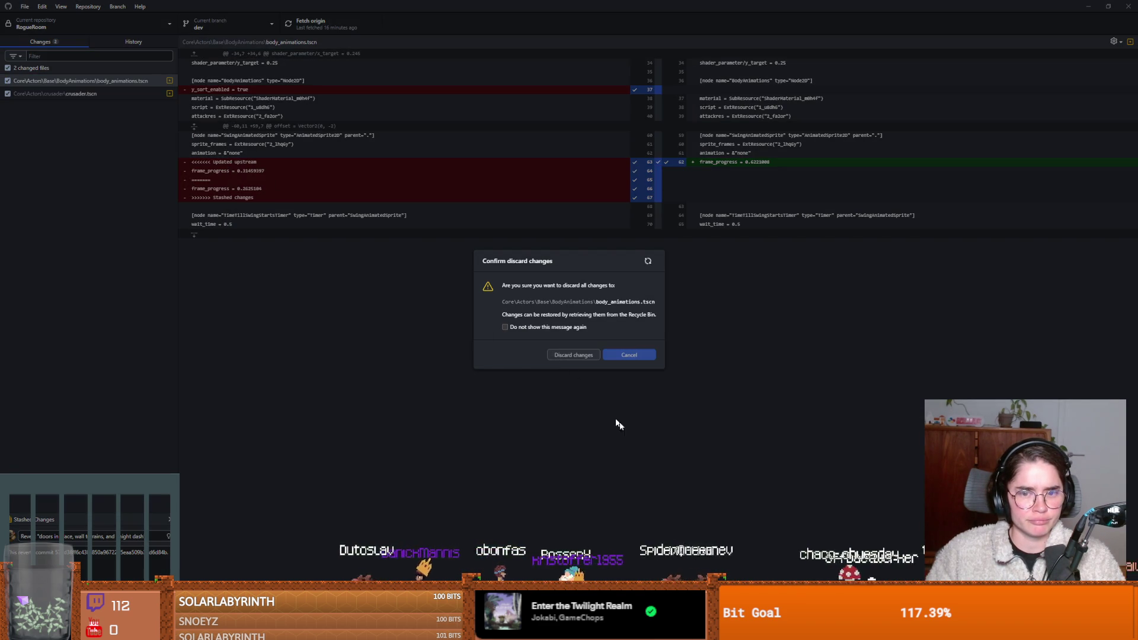
left_click(573, 354)
key("alt+Tab")
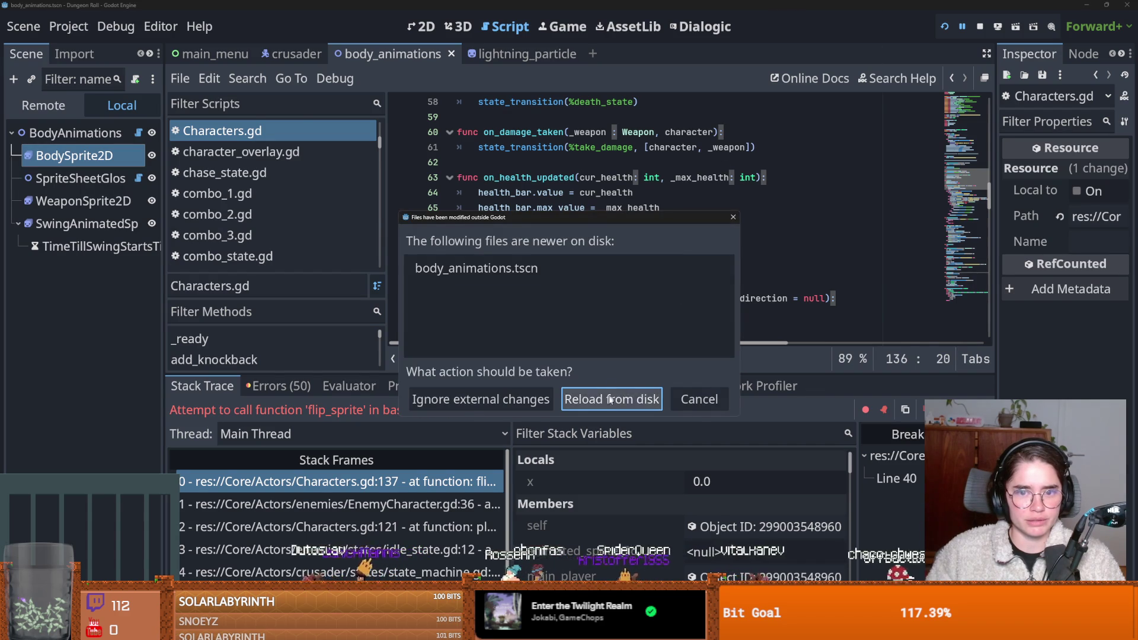
Step: Reload body_animations.tscn from disk and start a new Dungeon Roll game
left_click(611, 398)
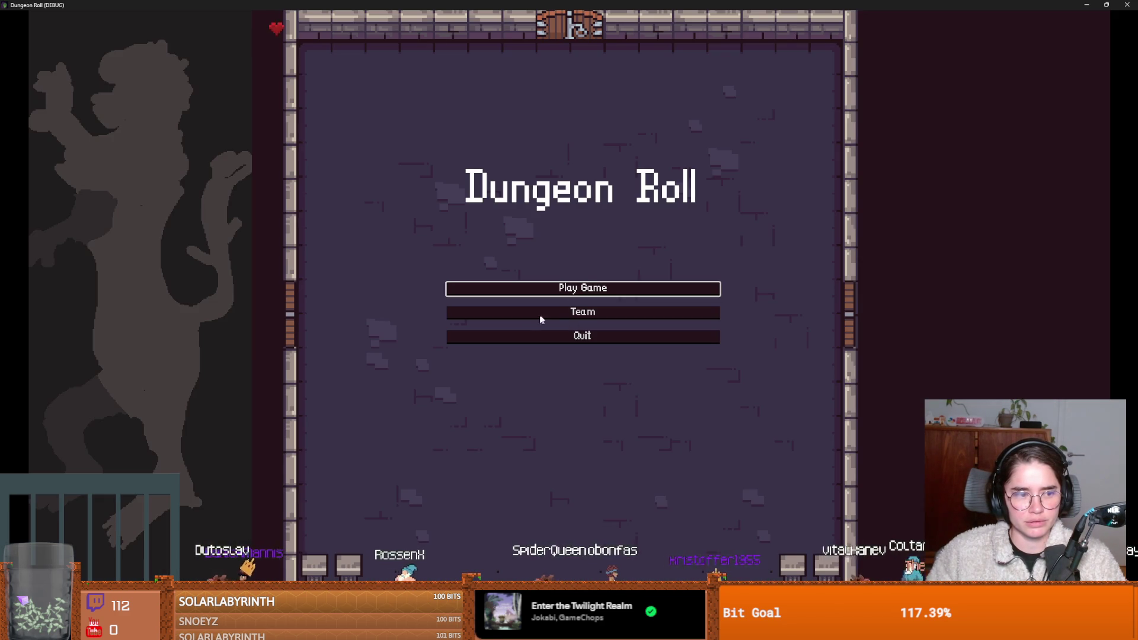
left_click(595, 289)
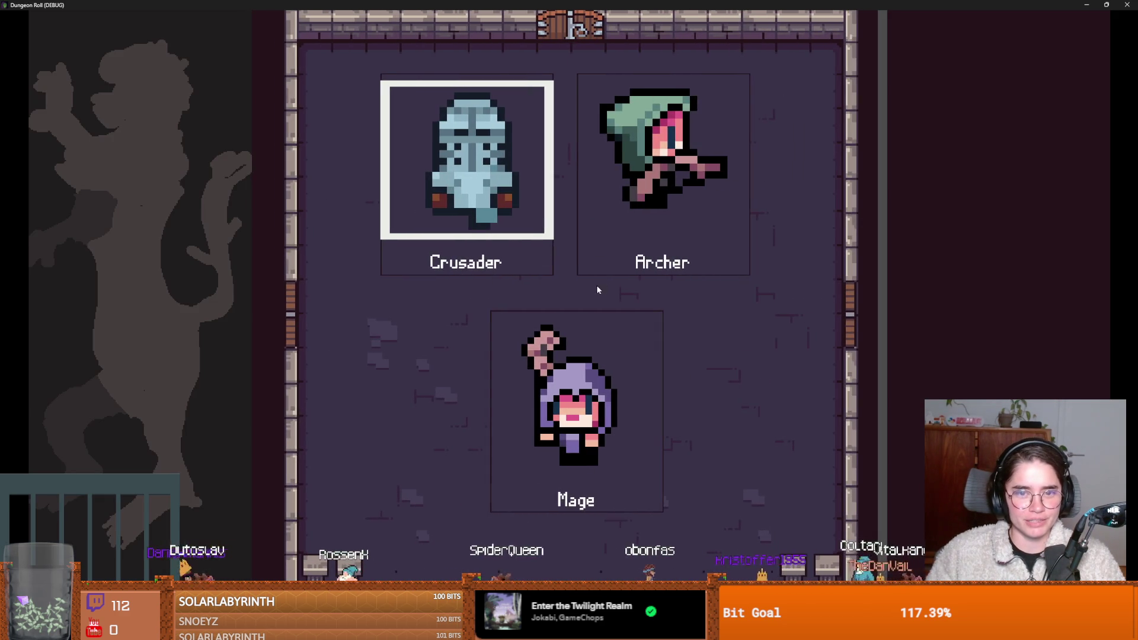
key("ctrl+z")
key("ctrl+z")
key("ctrl+z")
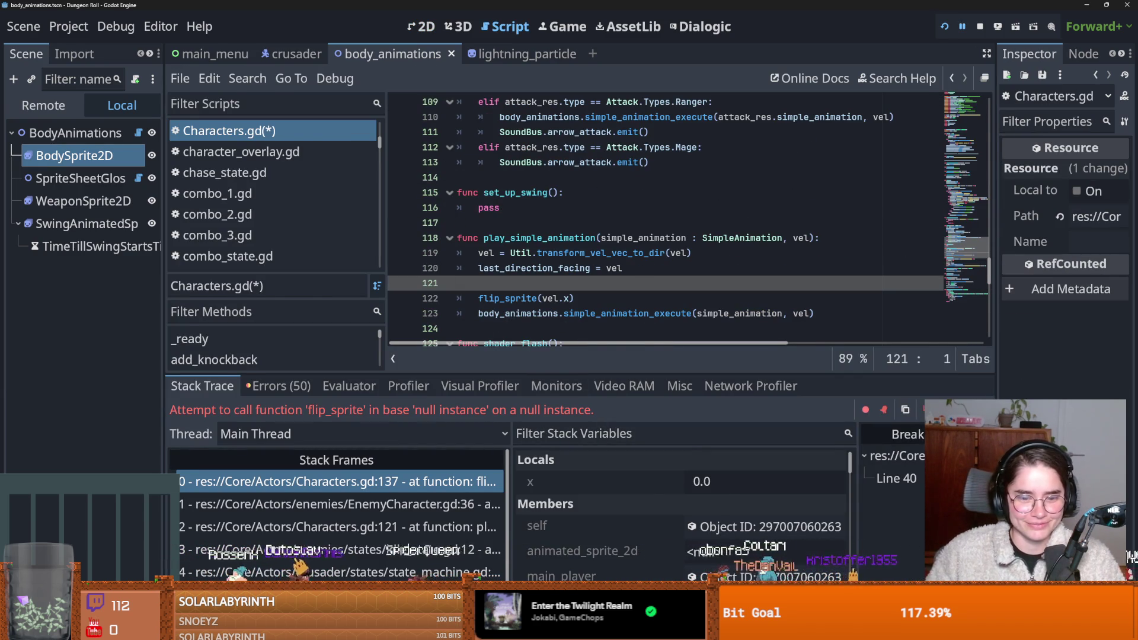
Step: View the crusader.tscn diff, the single remaining uncommitted file, in GitHub Desktop
key("alt+Tab")
left_click(321, 317)
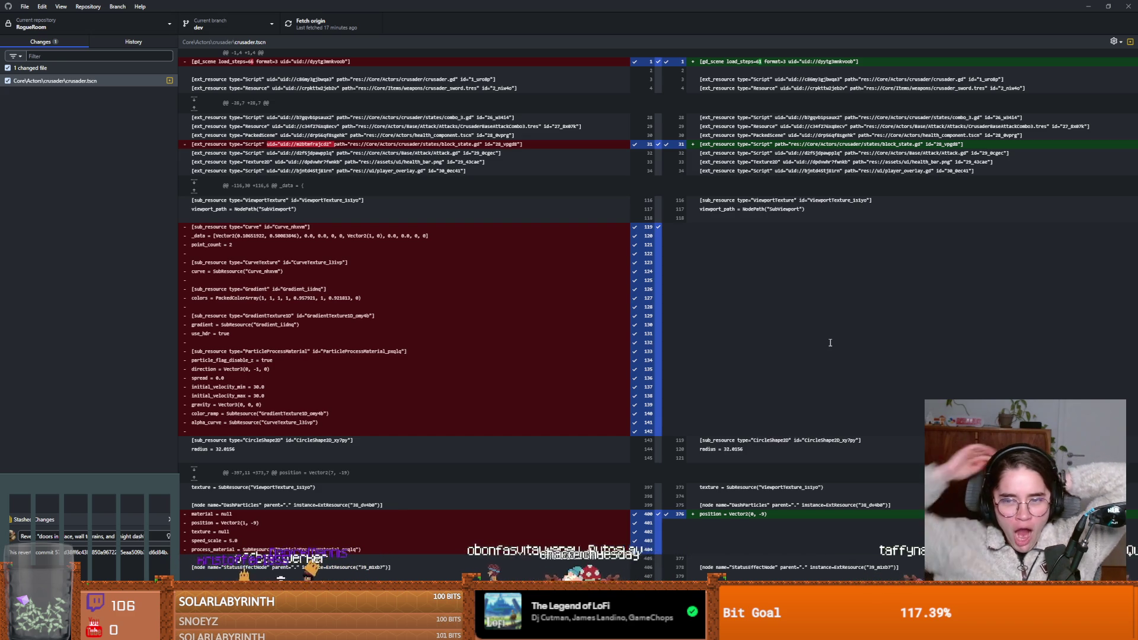
Step: Discard the local changes to crusader.tscn
right_click(123, 81)
left_click(138, 262)
right_click(77, 82)
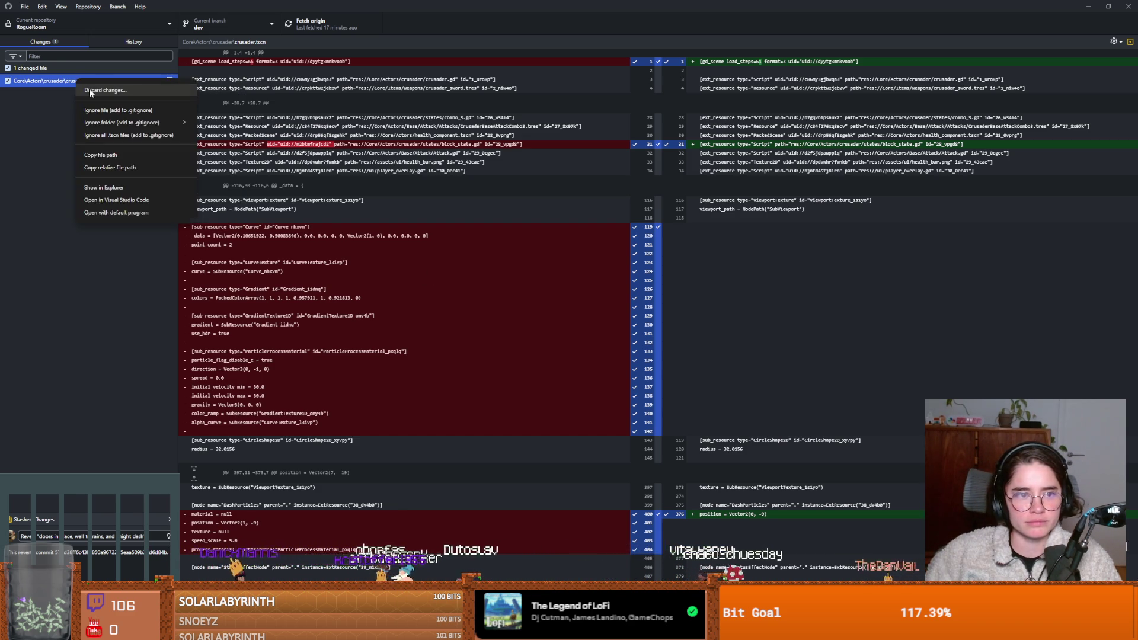
left_click(90, 89)
left_click(572, 357)
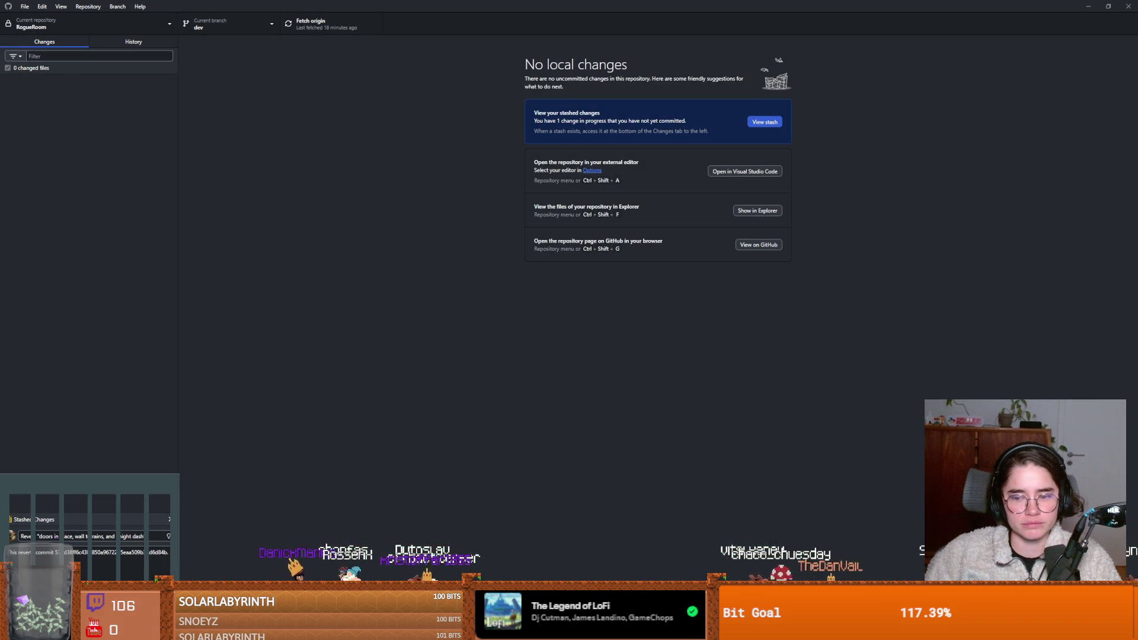
Step: Reload crusader.tscn in Godot and rerun the game until the flip_sprite error appears
key("alt+Tab")
left_click(612, 399)
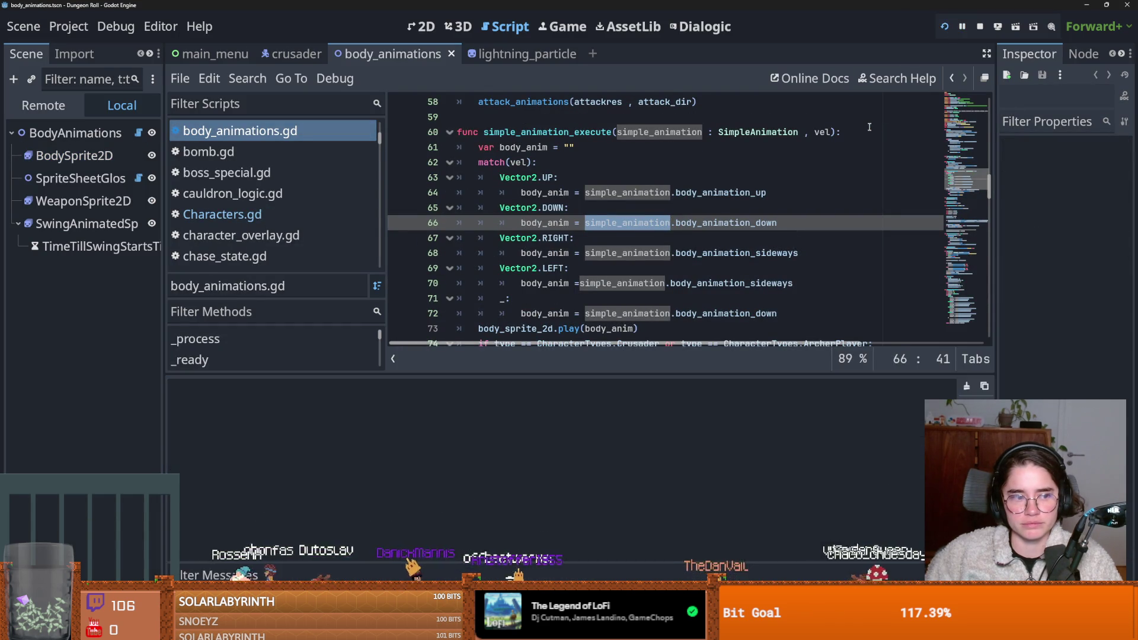
left_click(634, 288)
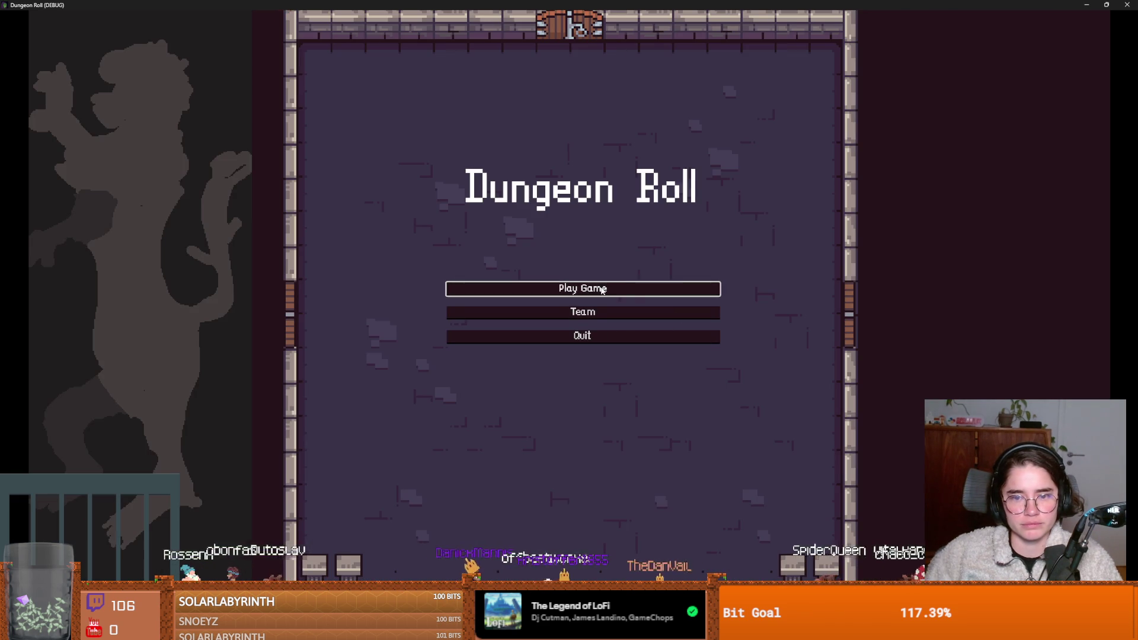
key("alt+Tab")
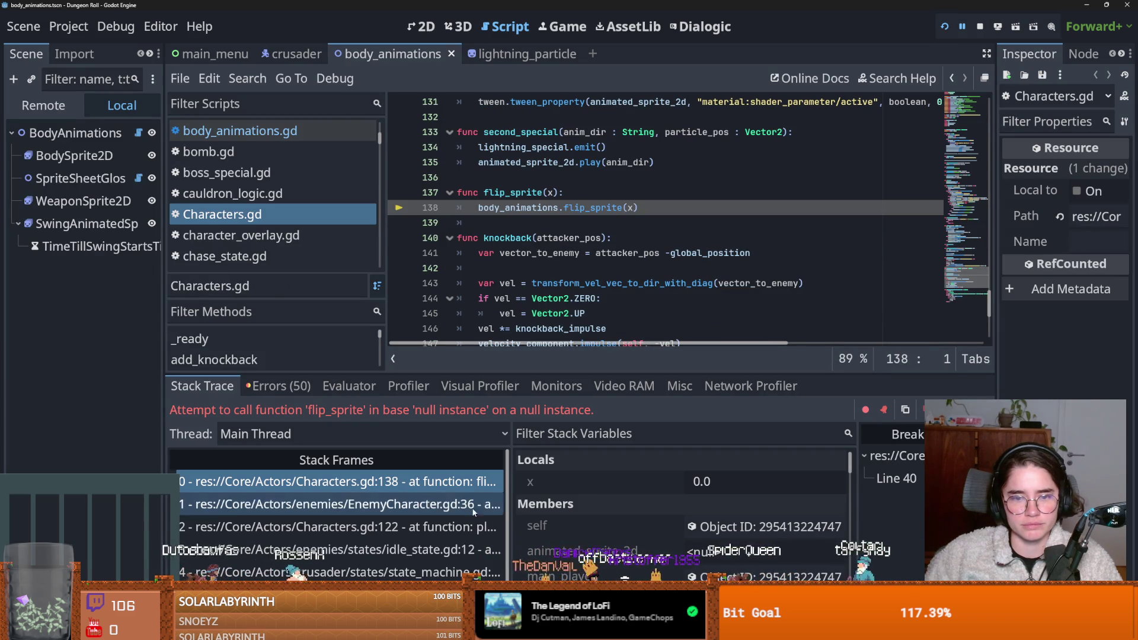
key("alt+Tab")
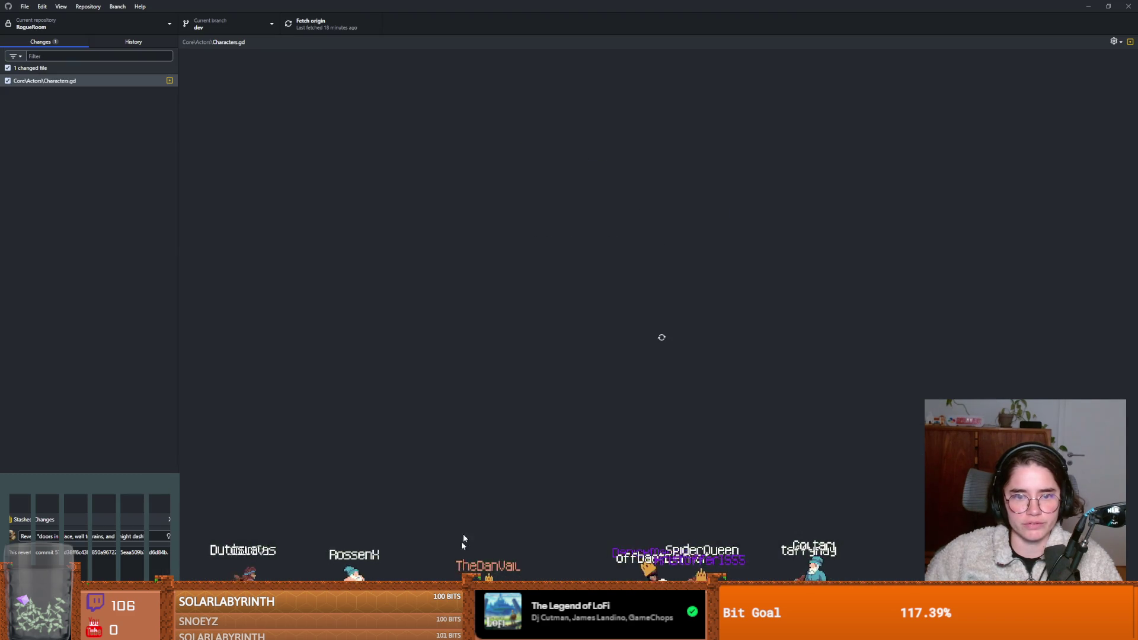
Step: Inspect the idk commit in History alongside the uncommitted Characters.gd change
left_click(106, 40)
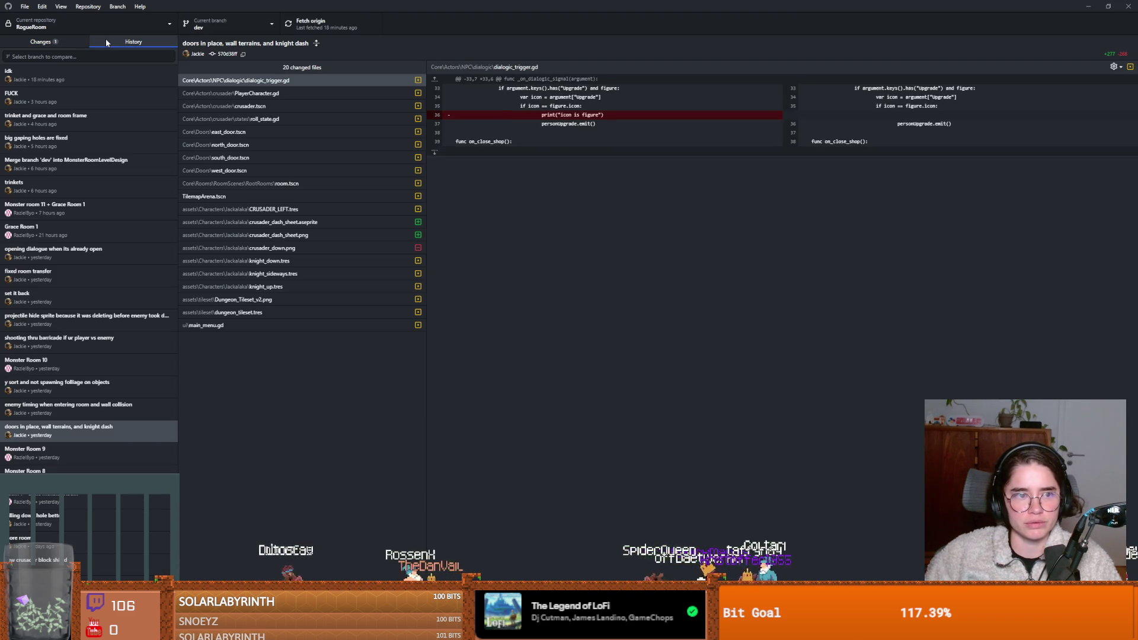
left_click(60, 85)
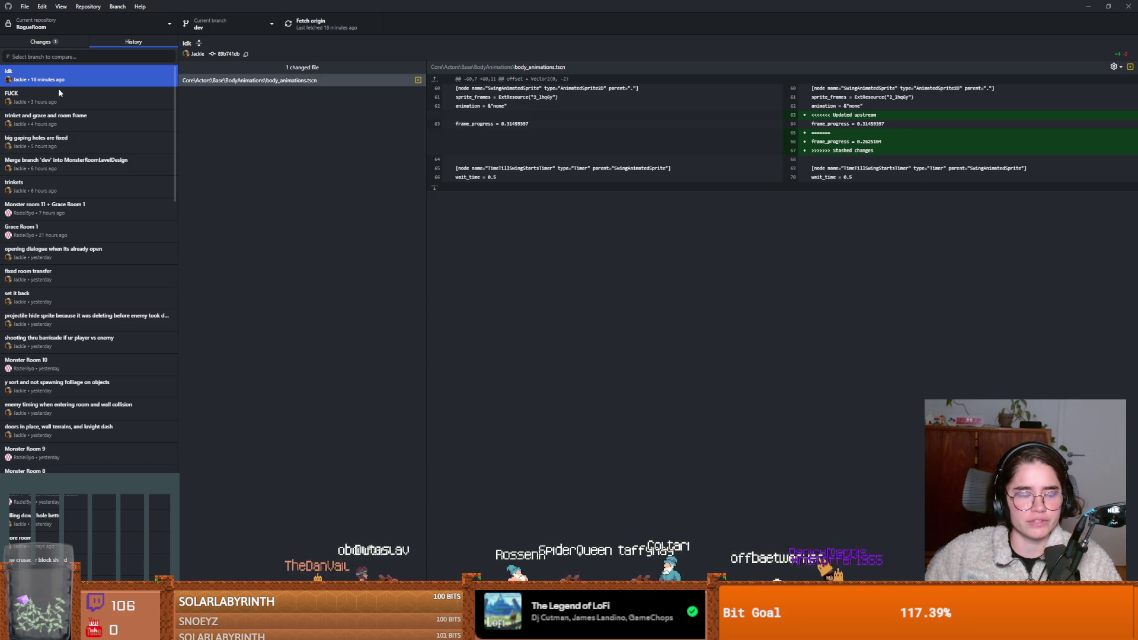
left_click(41, 40)
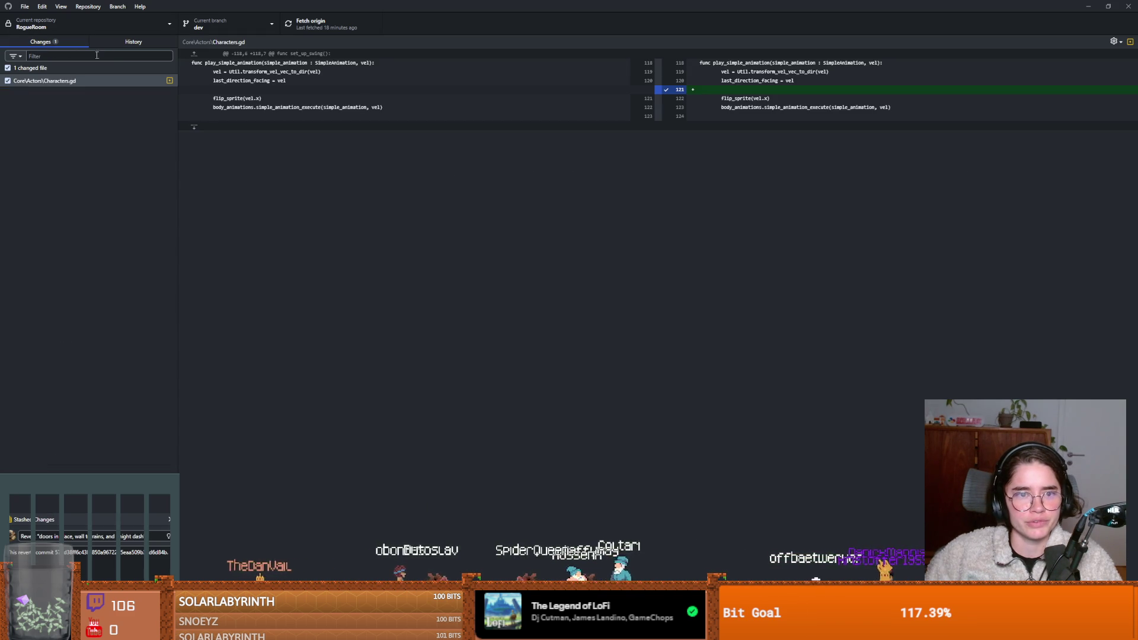
right_click(89, 81)
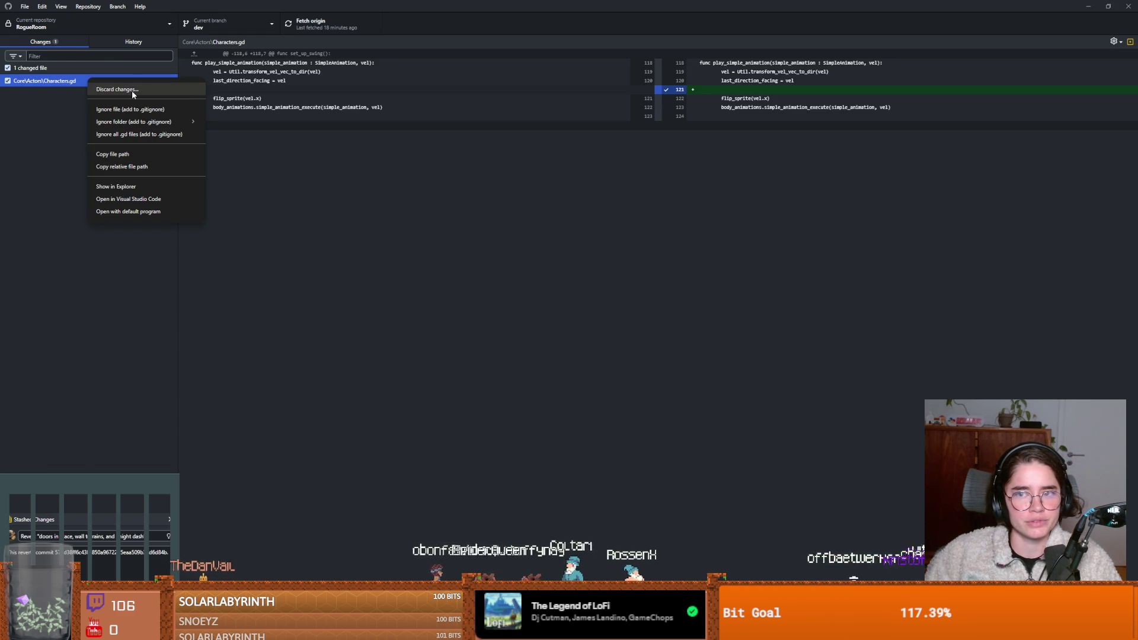
left_click(118, 37)
Step: Revert the idk commit, creating a new Revert "idk" commit, and check it
left_click(118, 38)
right_click(71, 79)
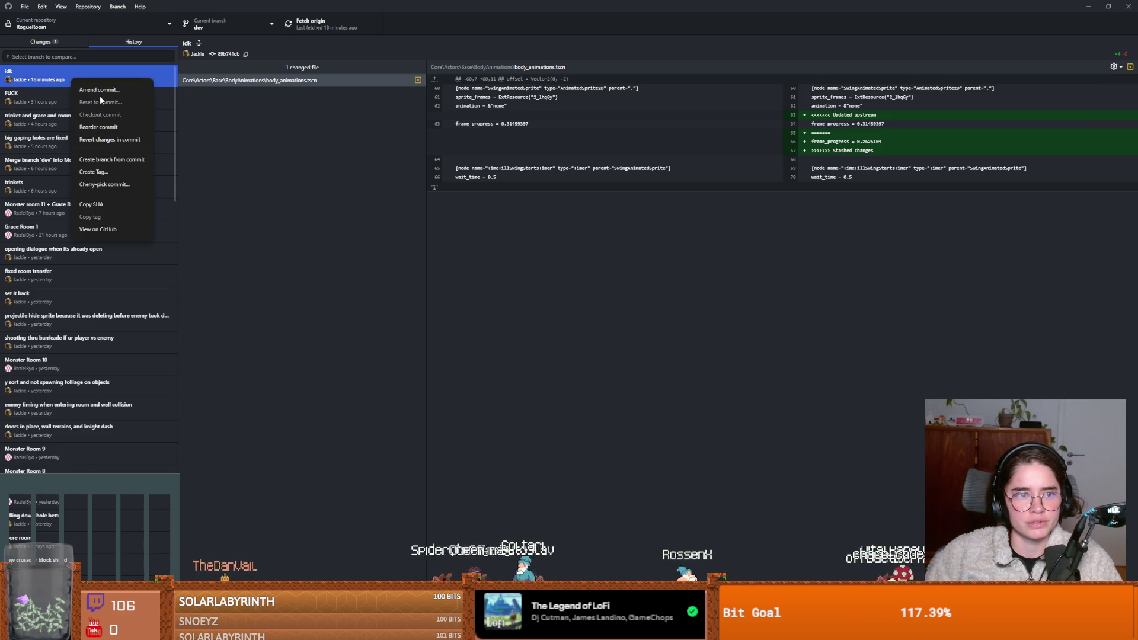
left_click(109, 139)
left_click(58, 71)
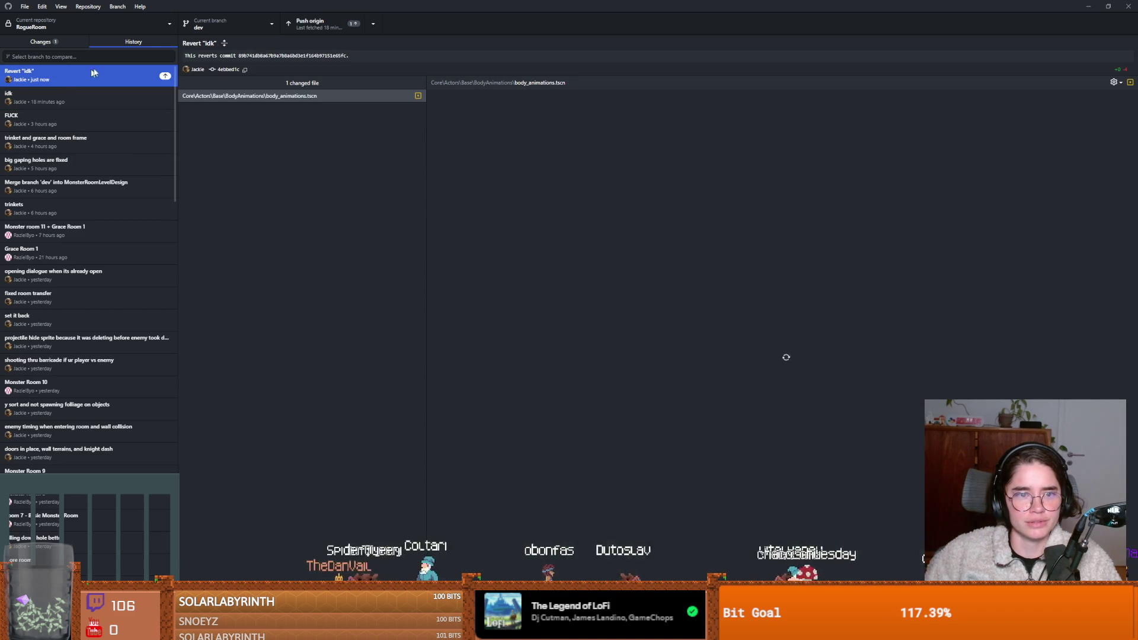
left_click(73, 42)
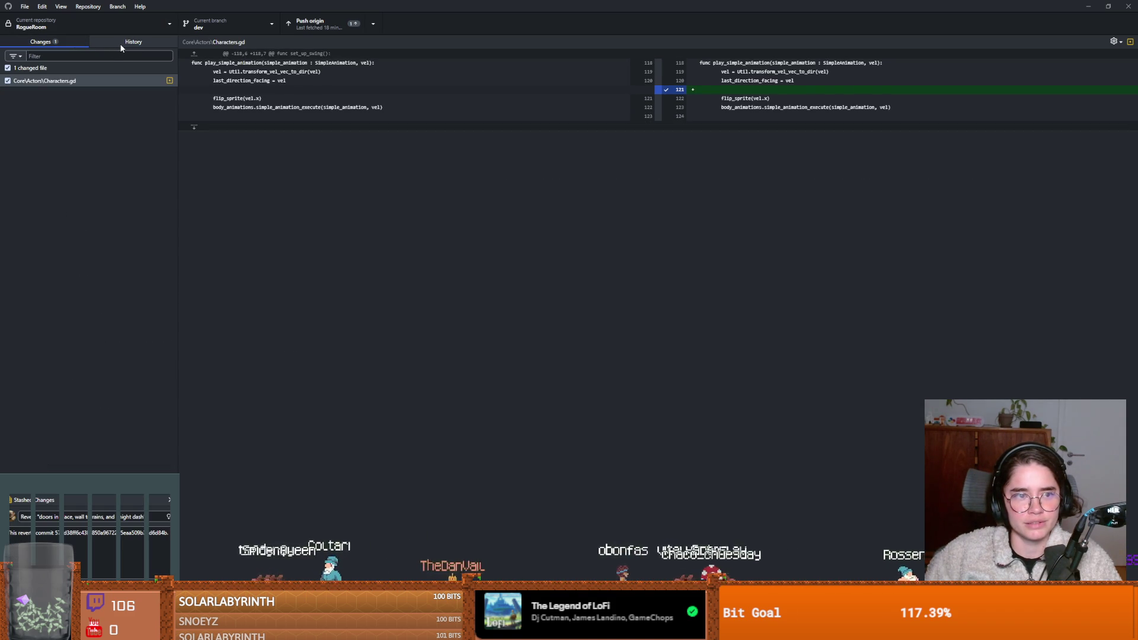
right_click(109, 81)
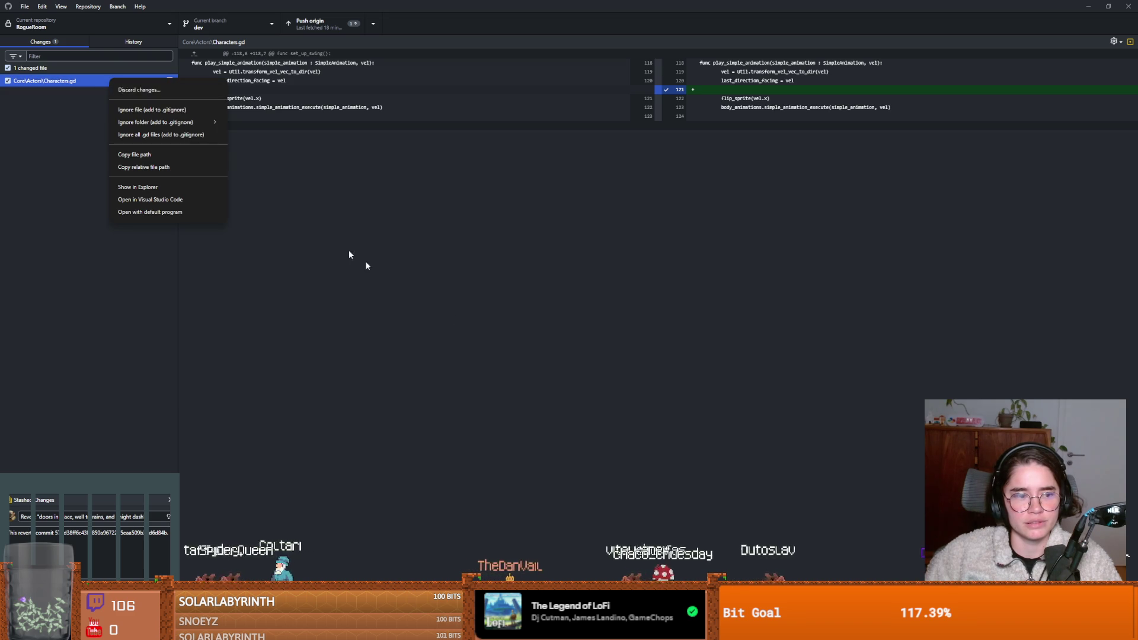
left_click(287, 209)
key("alt+Tab")
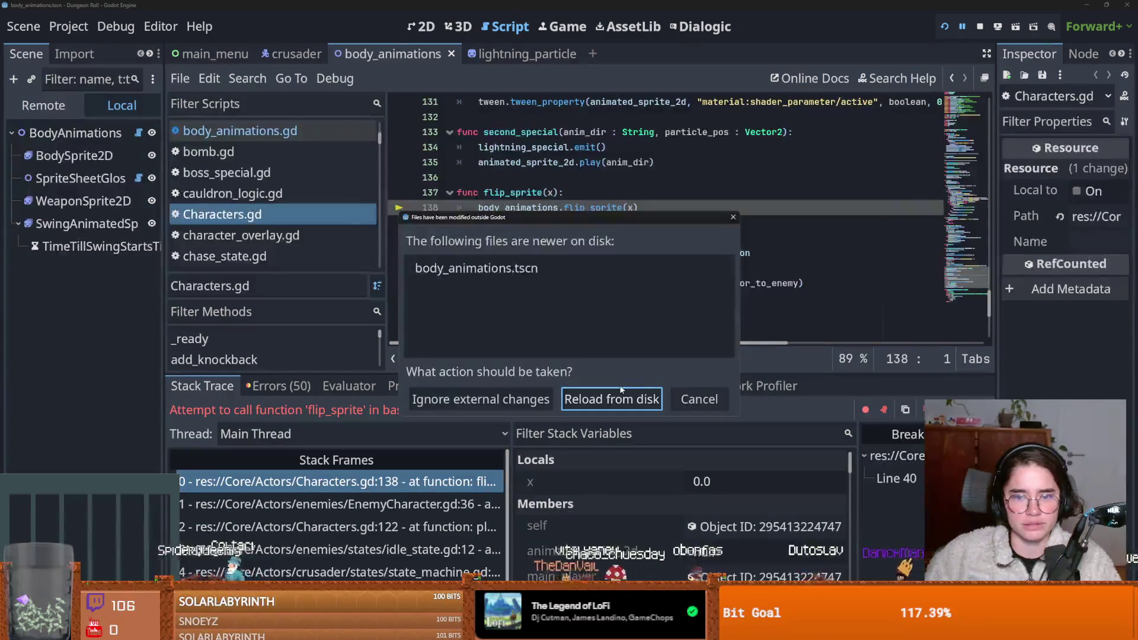
Step: Reload body_animations.tscn, test-play the Crusader into the dungeon room, then close the game
left_click(557, 399)
left_click(945, 27)
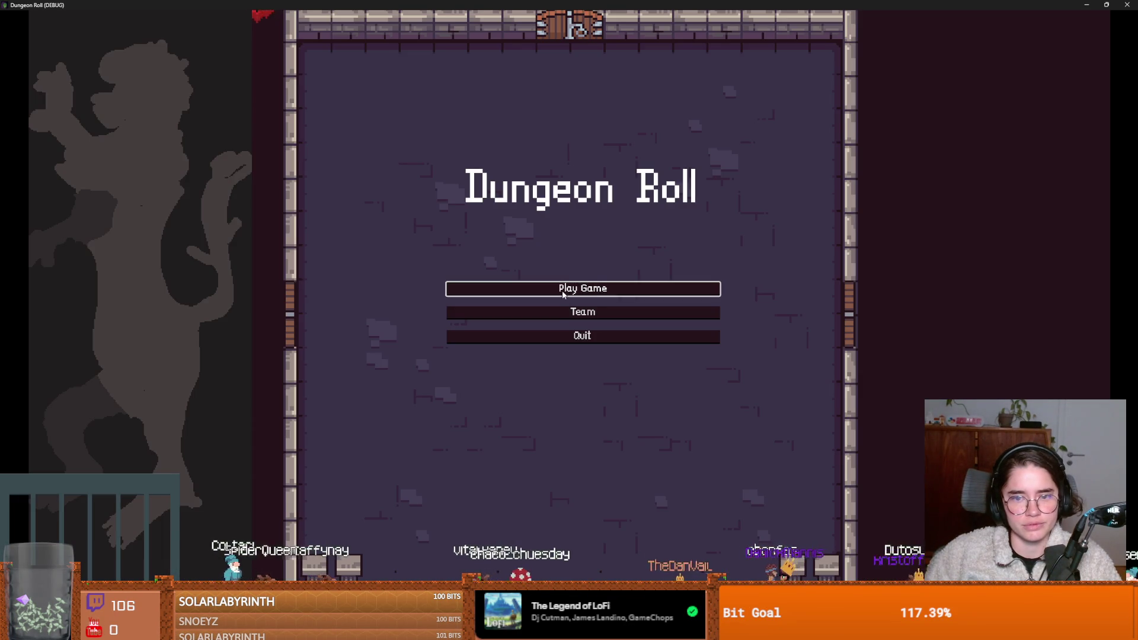
key("Return")
left_click(509, 250)
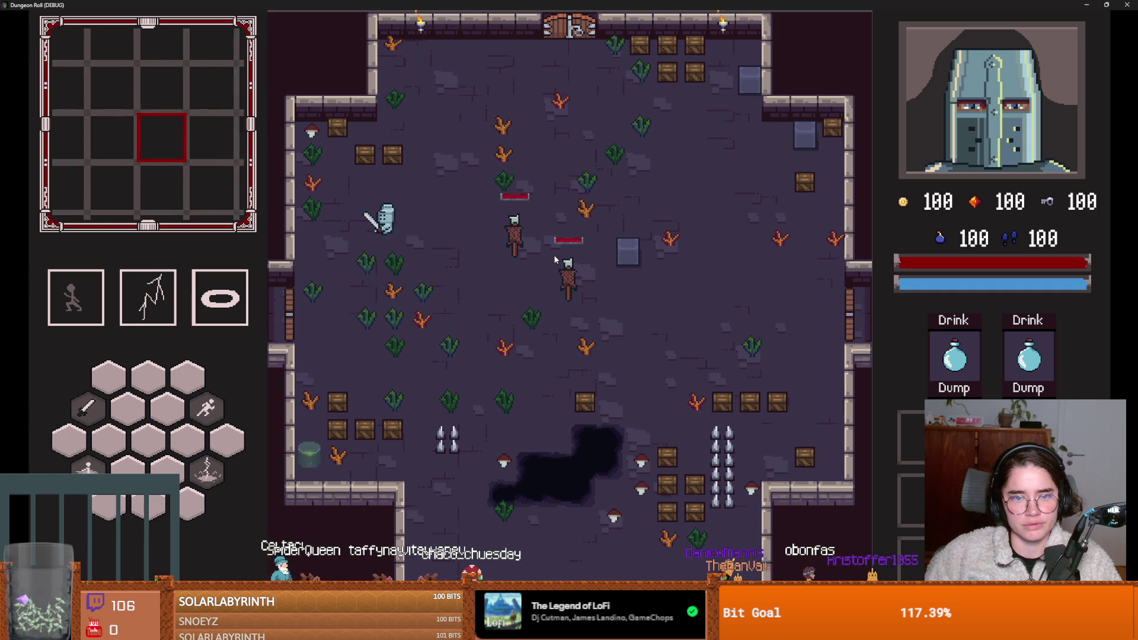
double_click(536, 5)
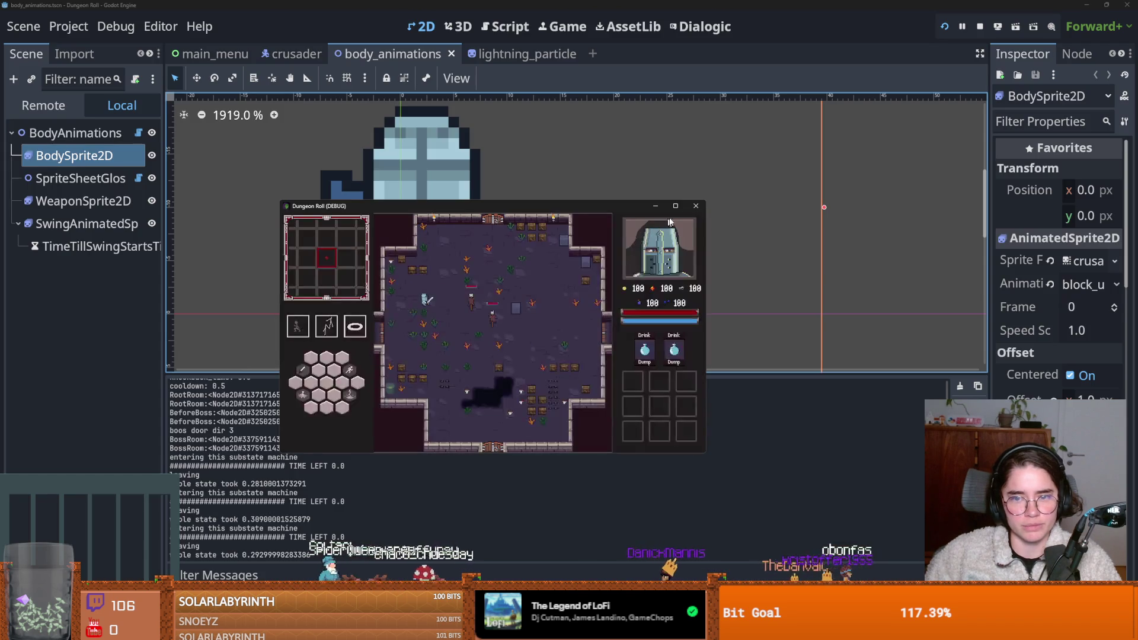
left_click(694, 209)
left_click(74, 54)
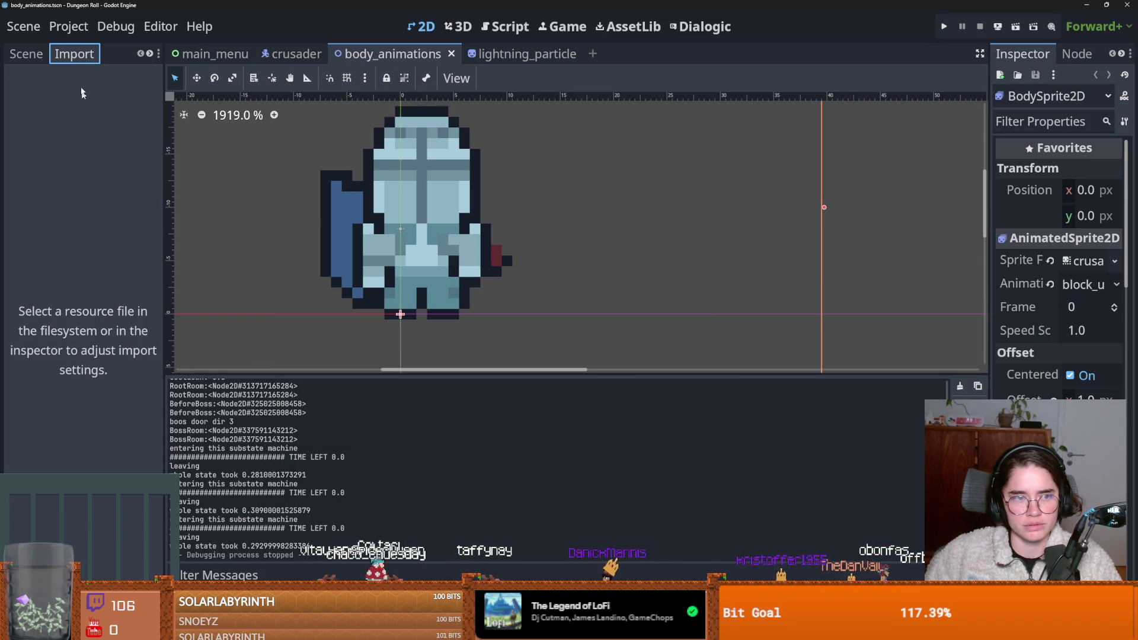
Step: Locate crusader.tscn from the FileSystem dock in the system file manager
left_click(146, 55)
left_click(92, 55)
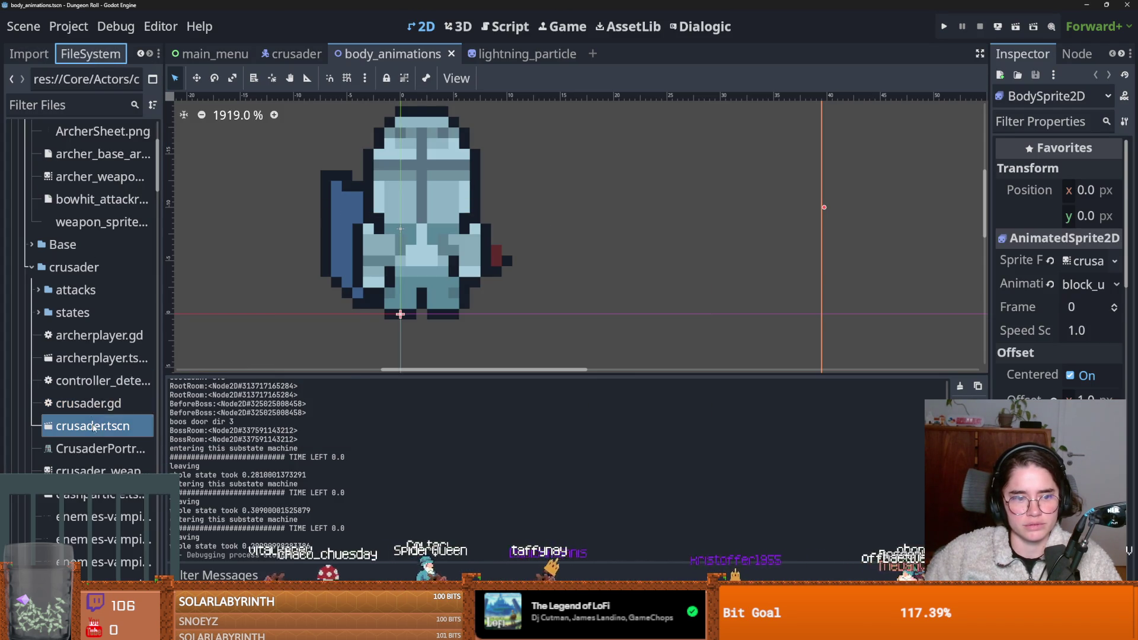
right_click(95, 425)
left_click(178, 587)
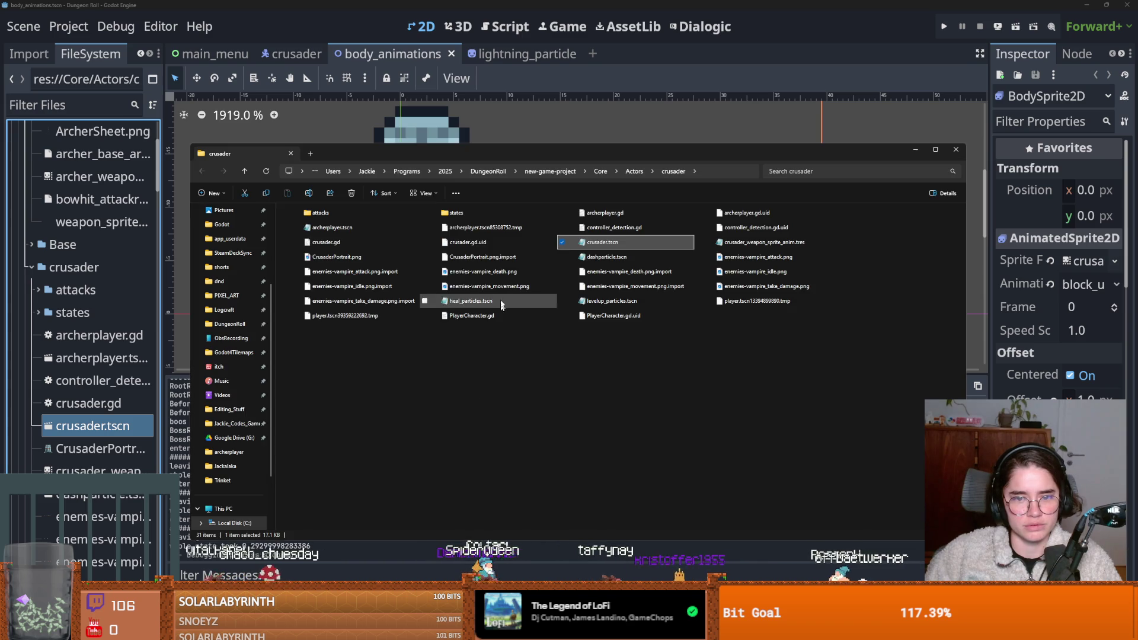
Step: Overwrite crusader.tscn's text in Notepad with the pasted scene, reload it in Godot, and rerun
double_click(603, 242)
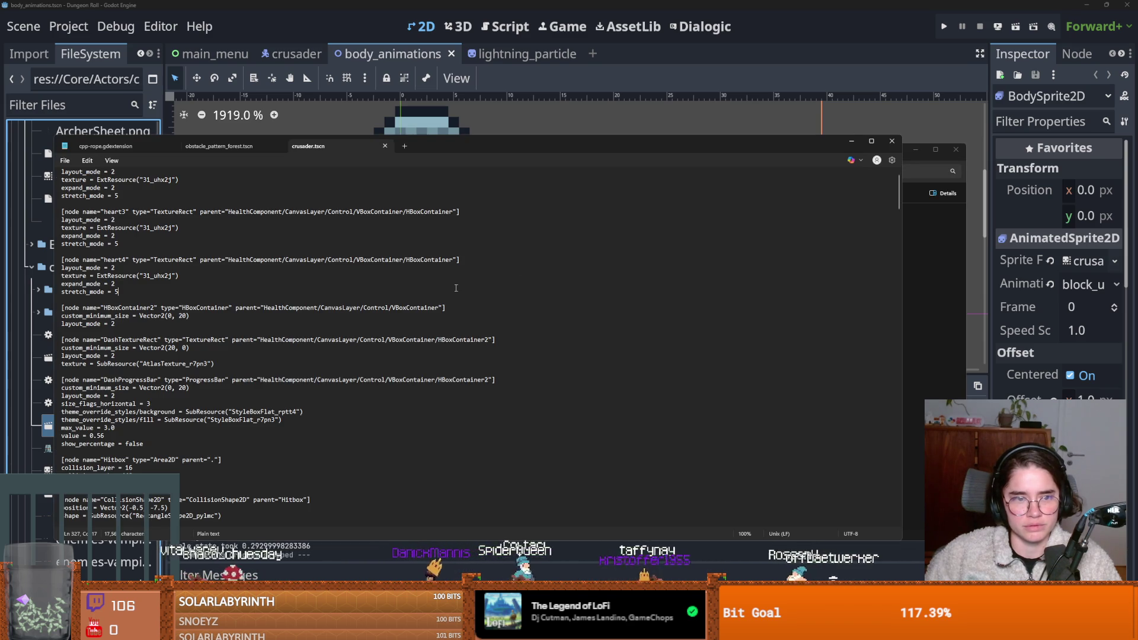
key("ctrl+a")
key("ctrl+v")
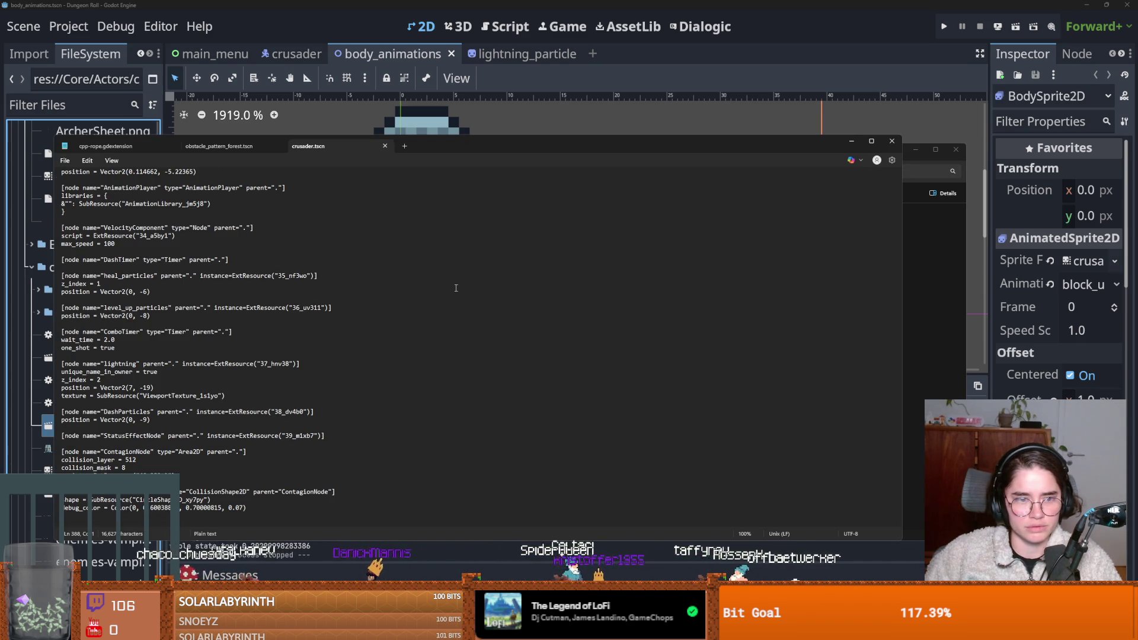
left_click(891, 142)
left_click(956, 150)
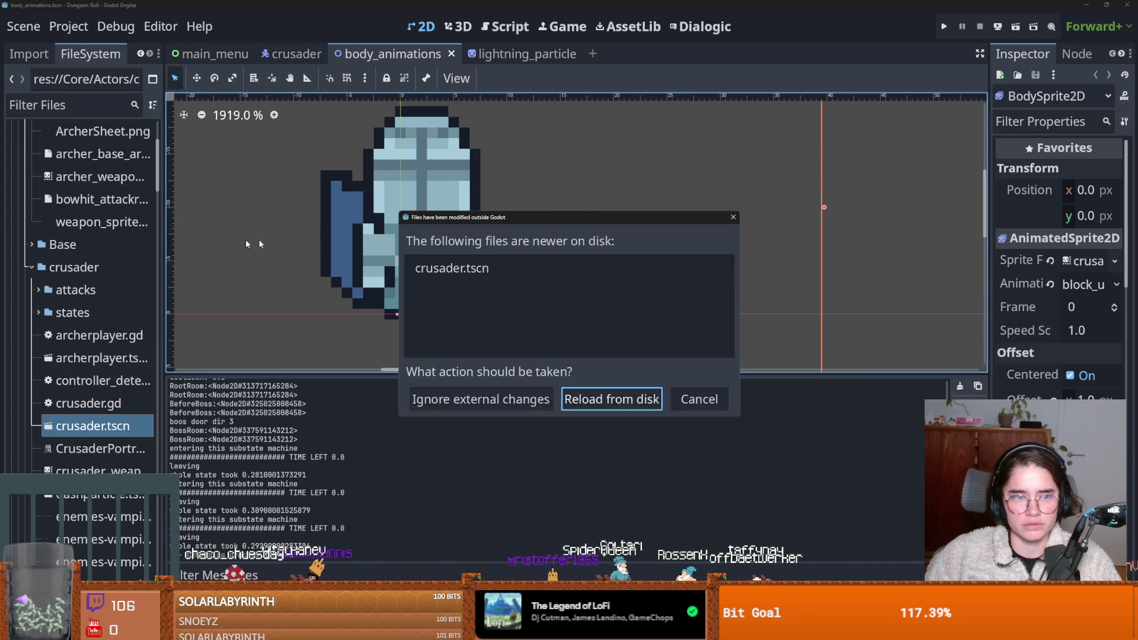
left_click(570, 403)
left_click(944, 26)
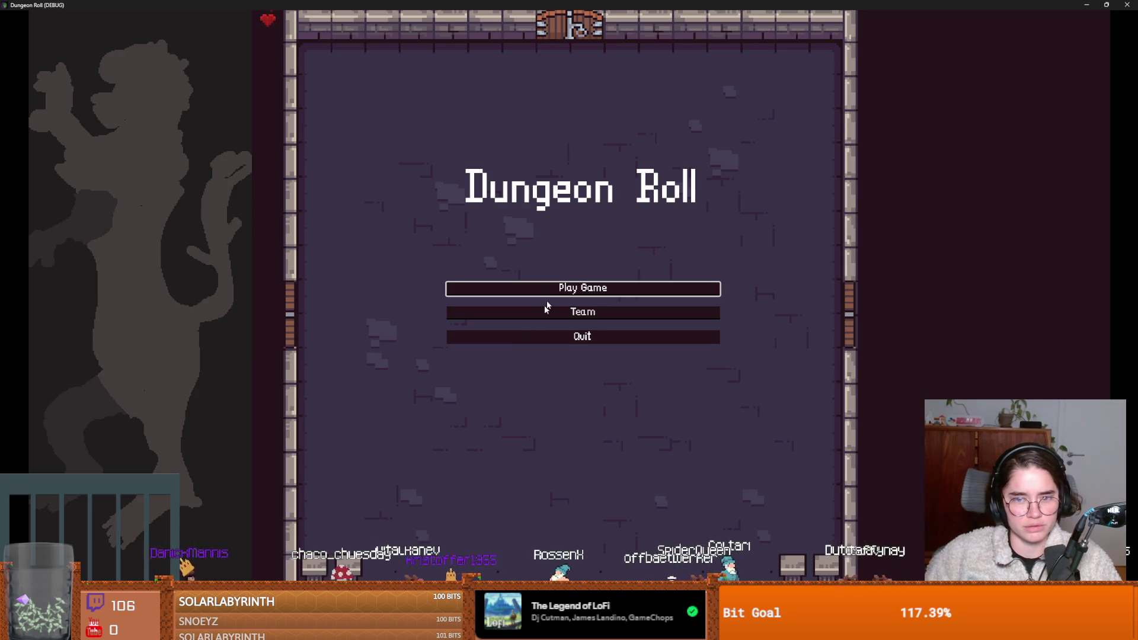
Step: Start a new game as the Crusader, confirm it reaches the dungeon, then stop it
left_click(536, 286)
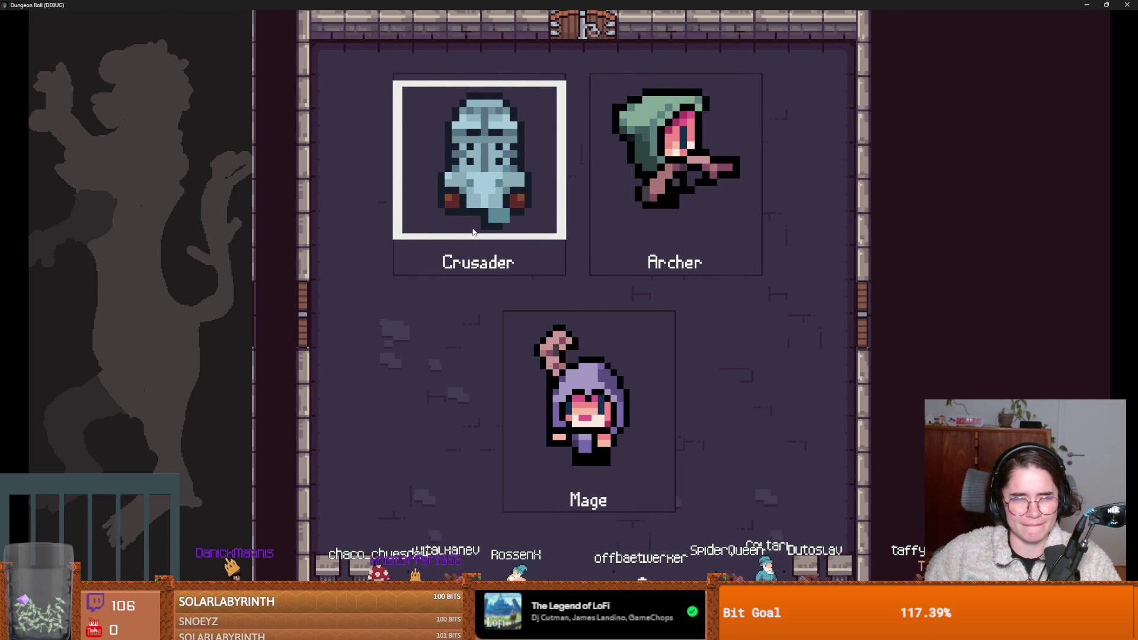
left_click(473, 228)
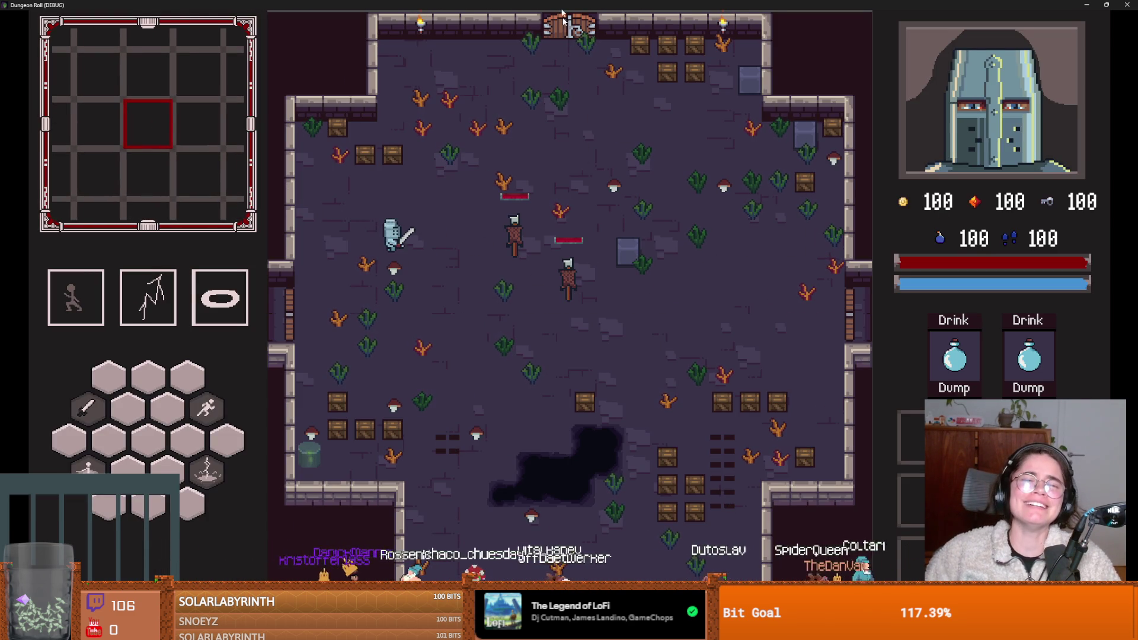
left_click_drag(1046, 4, 706, 257)
left_click(731, 254)
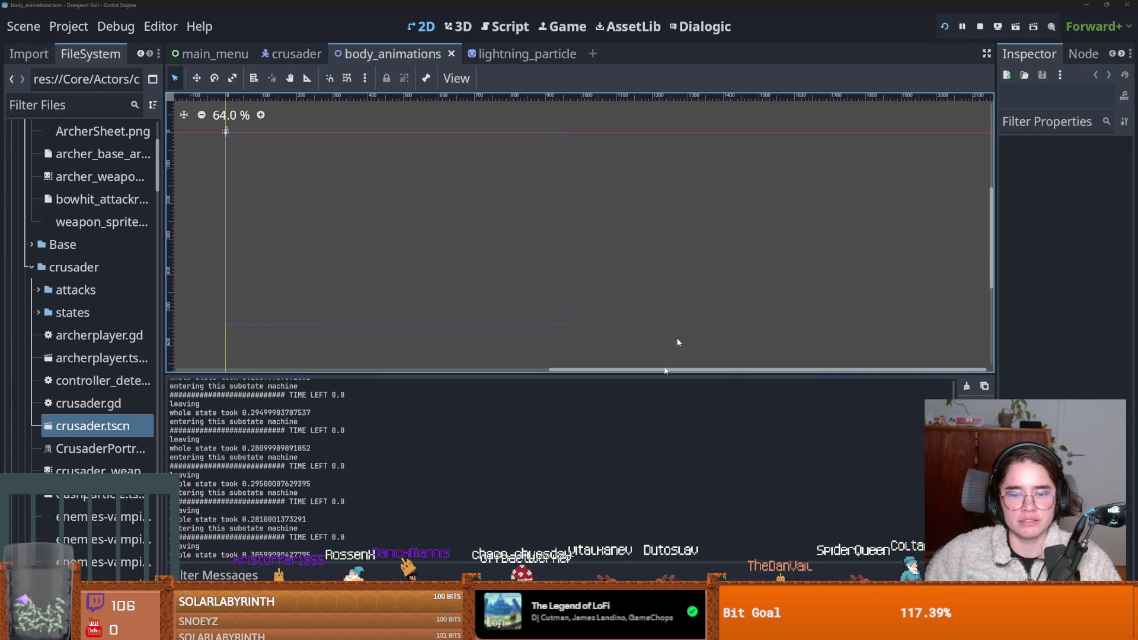
Step: Review crusader.tscn's diff in GitHub Desktop, then launch the game again from Godot
key("alt+Tab")
left_click(115, 93)
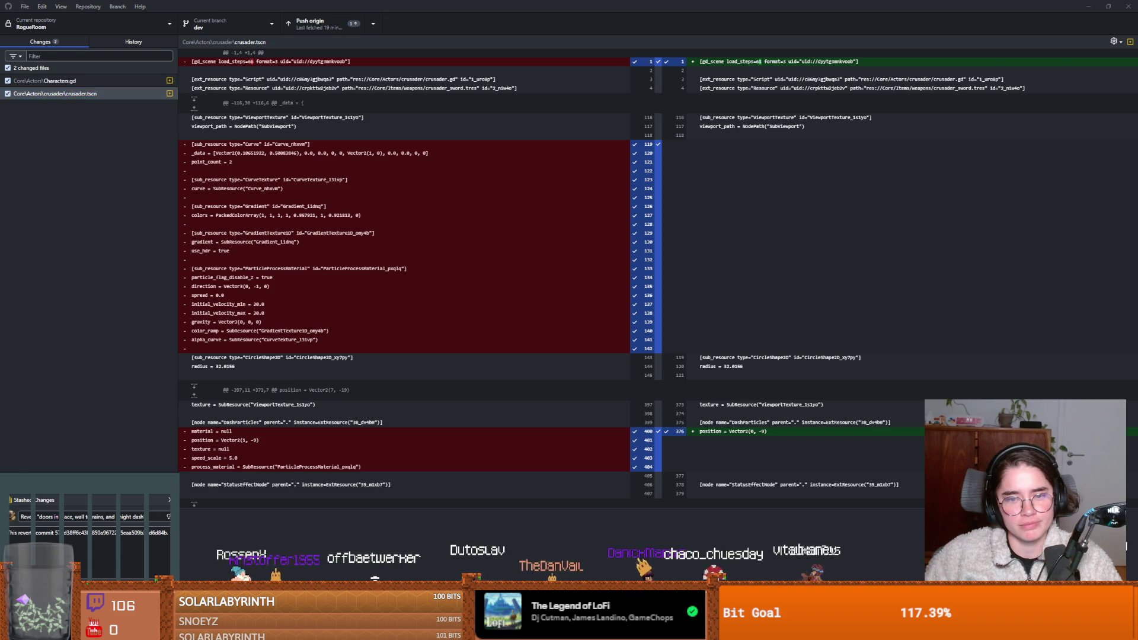
key("alt+Tab")
left_click(945, 27)
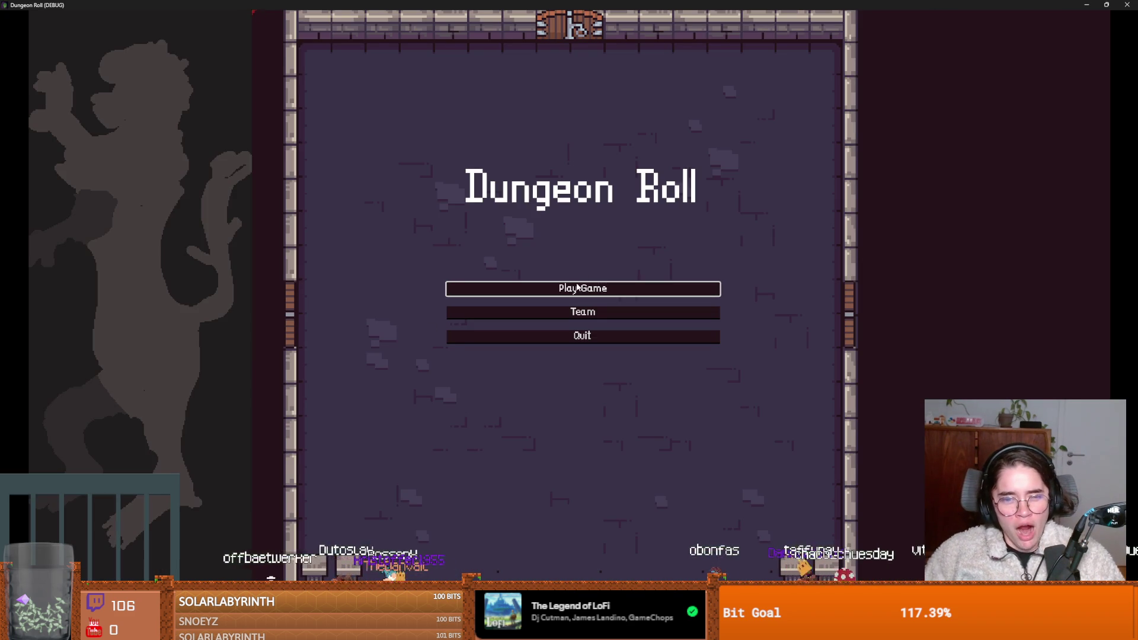
Step: Playtest the Crusader, dashing around the room and swinging the sword at enemies
left_click(578, 287)
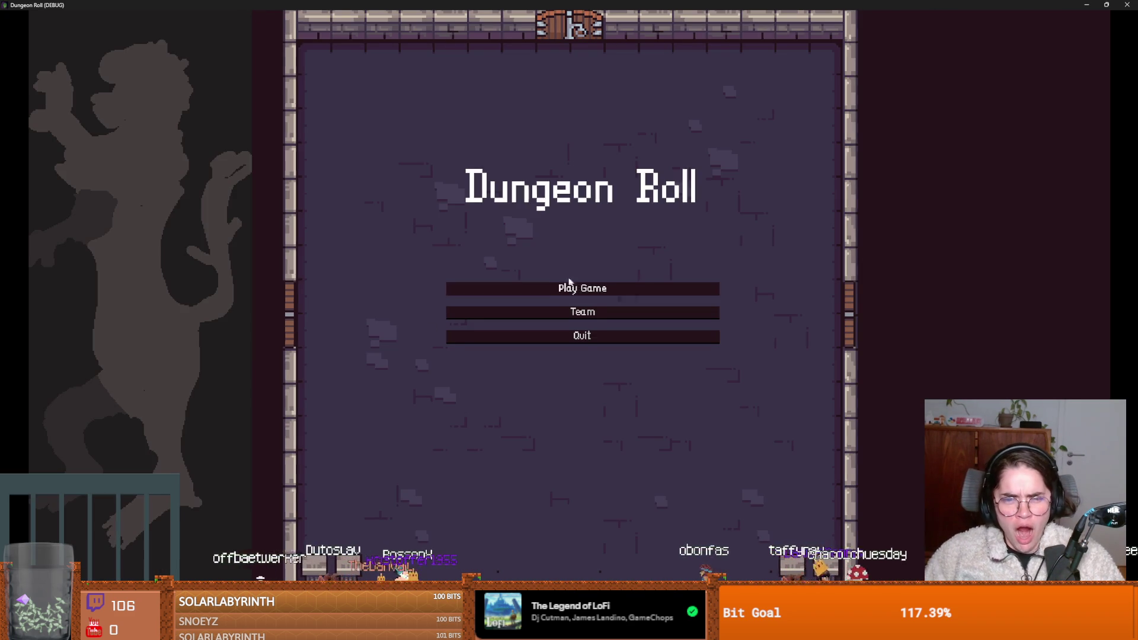
left_click(488, 236)
key("space")
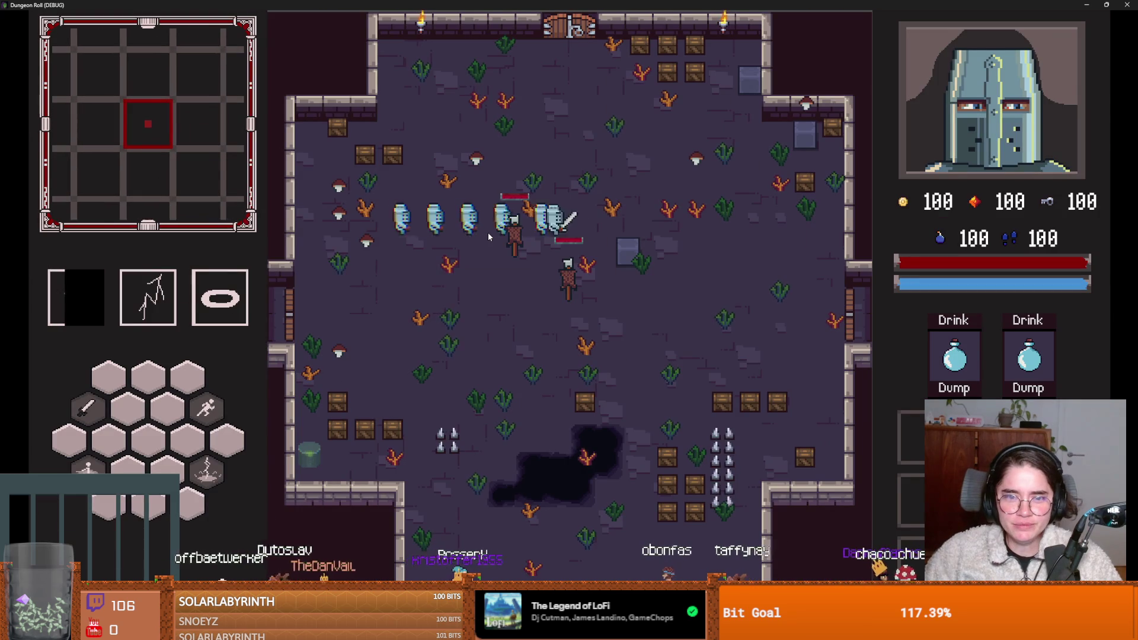
key("space")
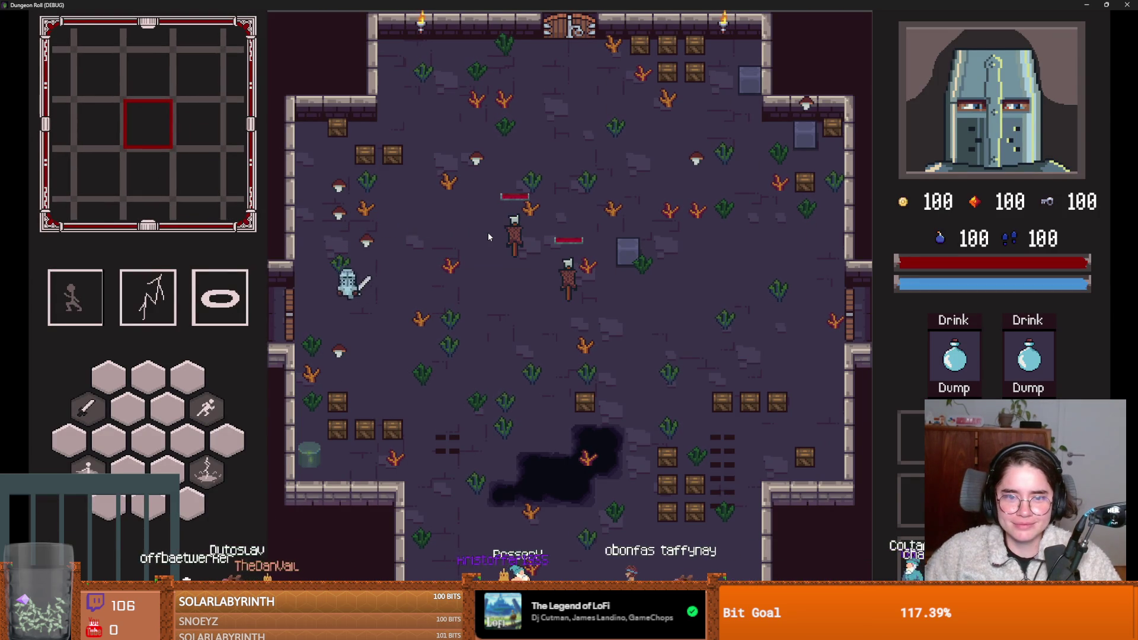
key("space")
key("s")
key("d")
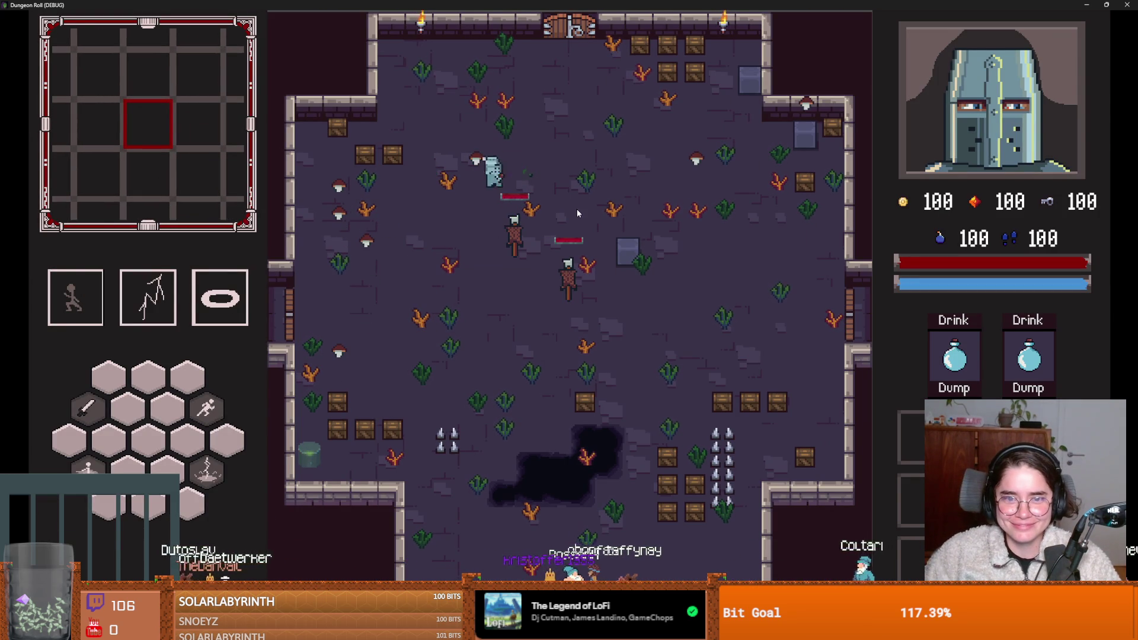
left_click(591, 205)
key("a")
left_click(462, 272)
left_click(379, 226)
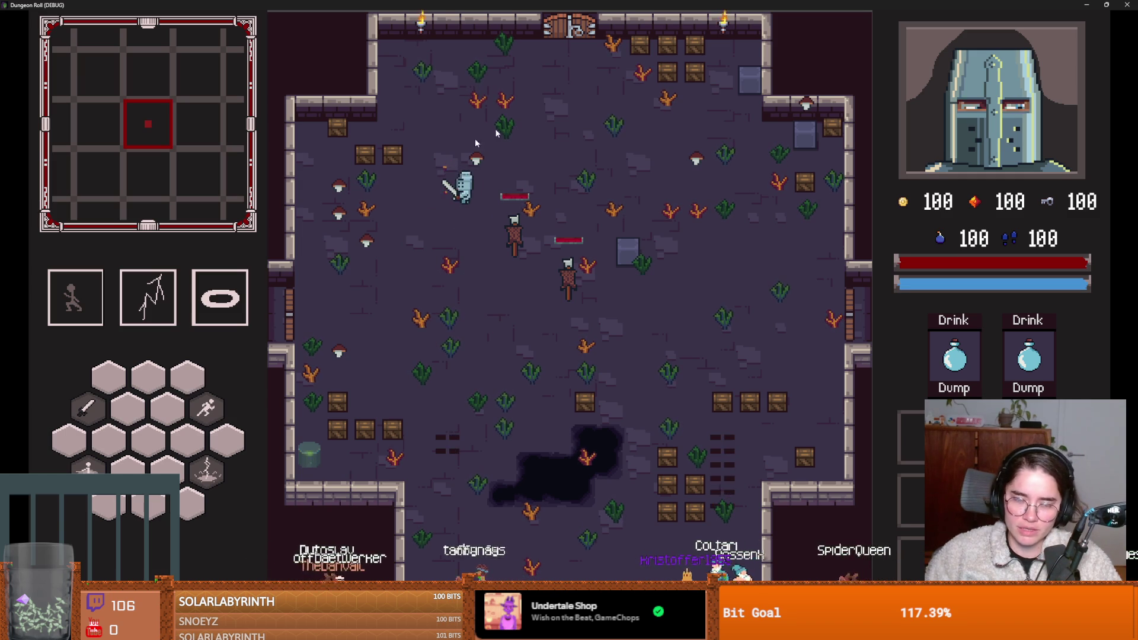
Step: Close the running game and save the current scene with Ctrl+S
key("super+Down")
left_click(655, 227)
key("ctrl+s")
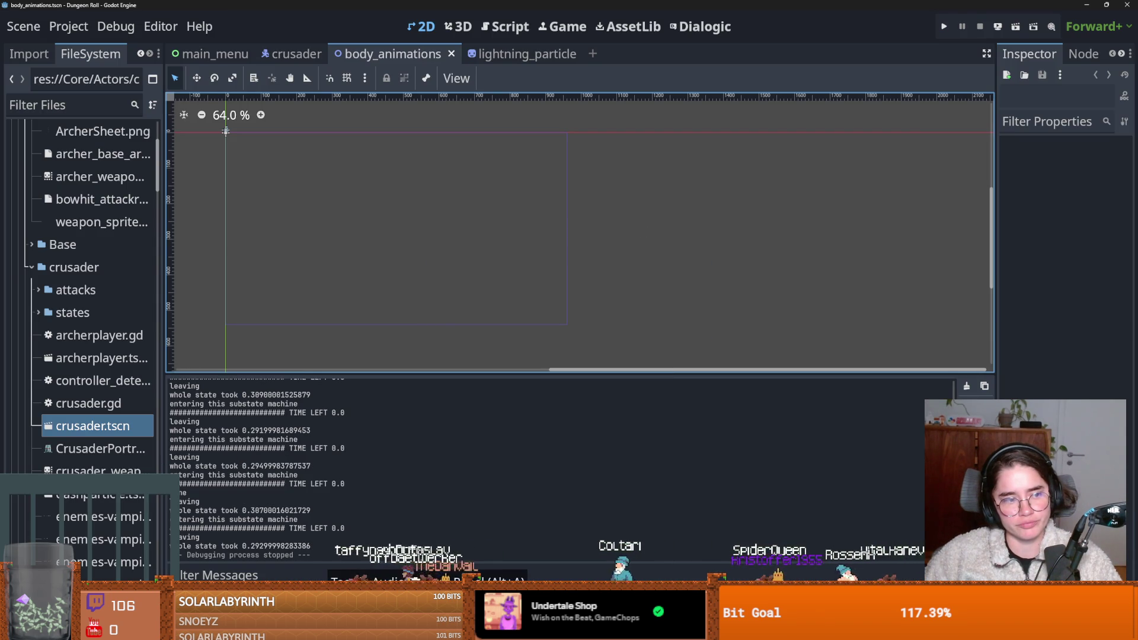
key("alt+Tab")
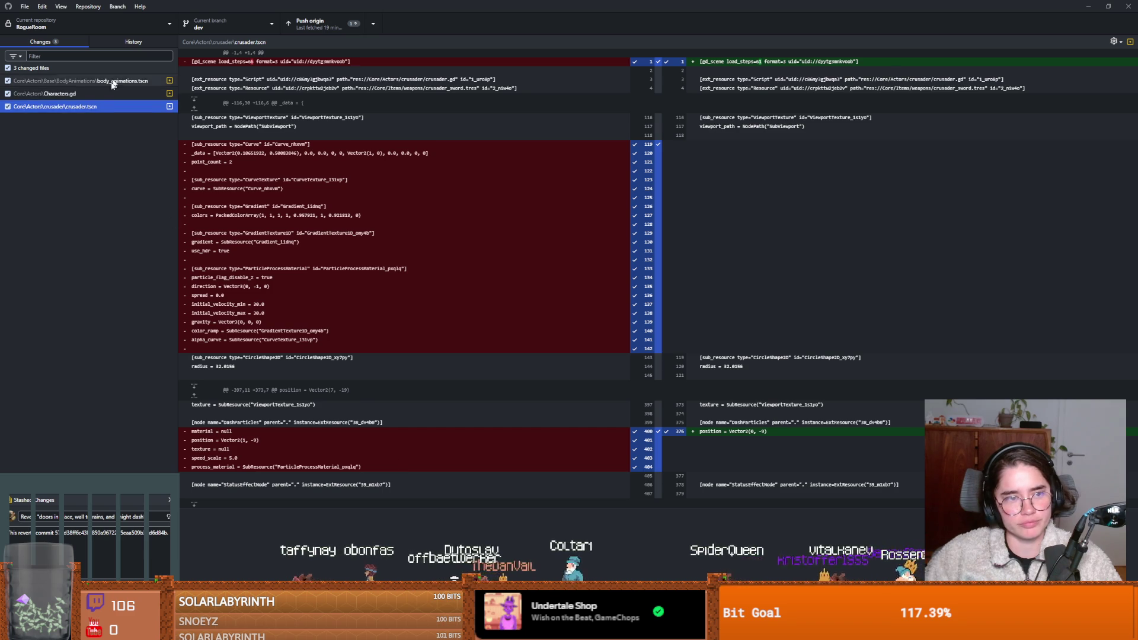
Step: Review the body_animations.tscn and crusader.tscn diffs, then commit the three files to dev with summary 'i kinda wanna die'
left_click(117, 79)
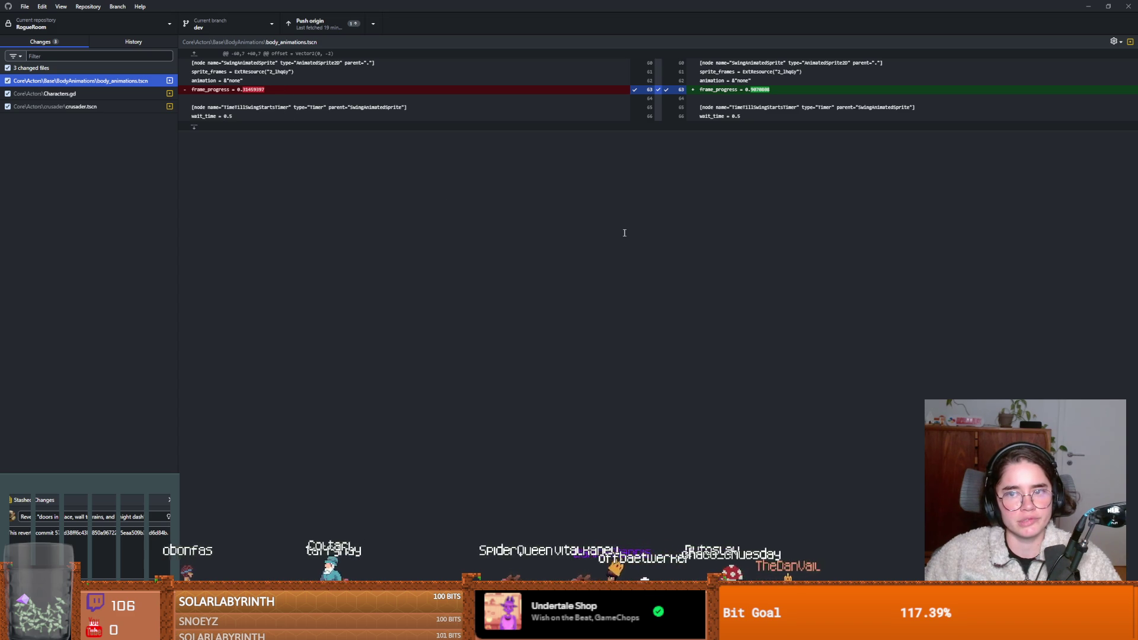
left_click(126, 109)
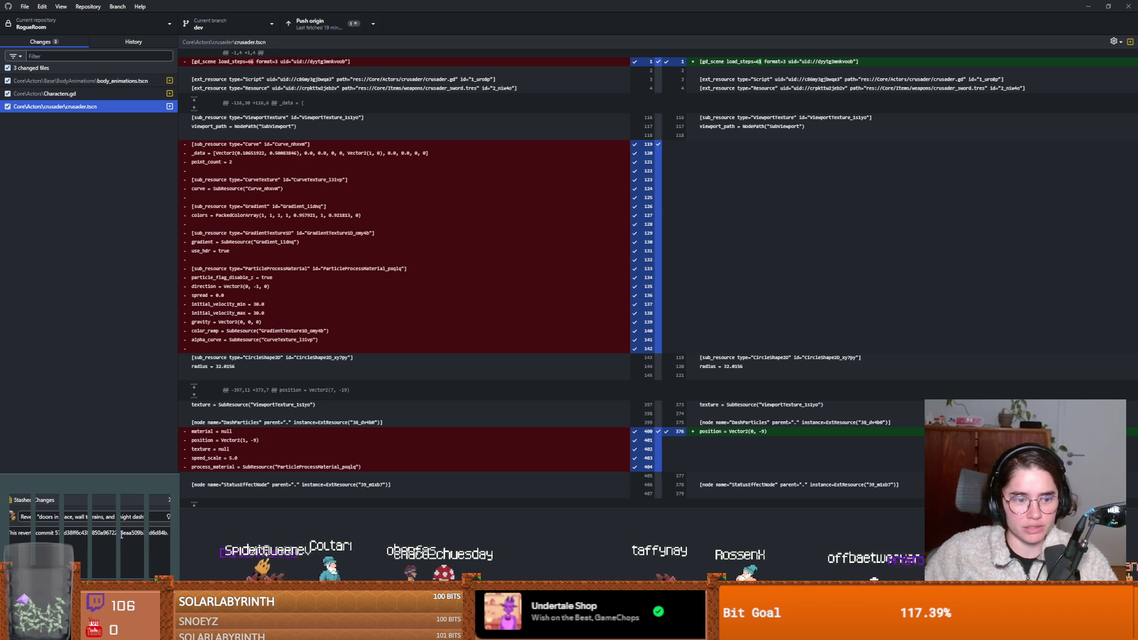
left_click(118, 517)
key("ctrl+a")
key("BackSpace")
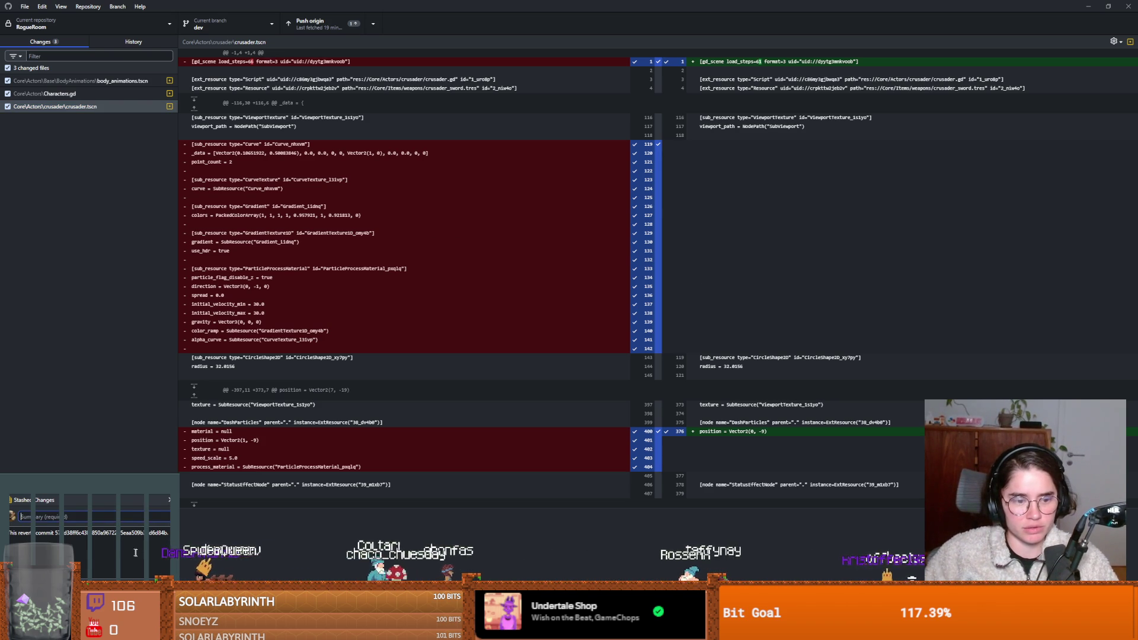
type("i kinda wanna di")
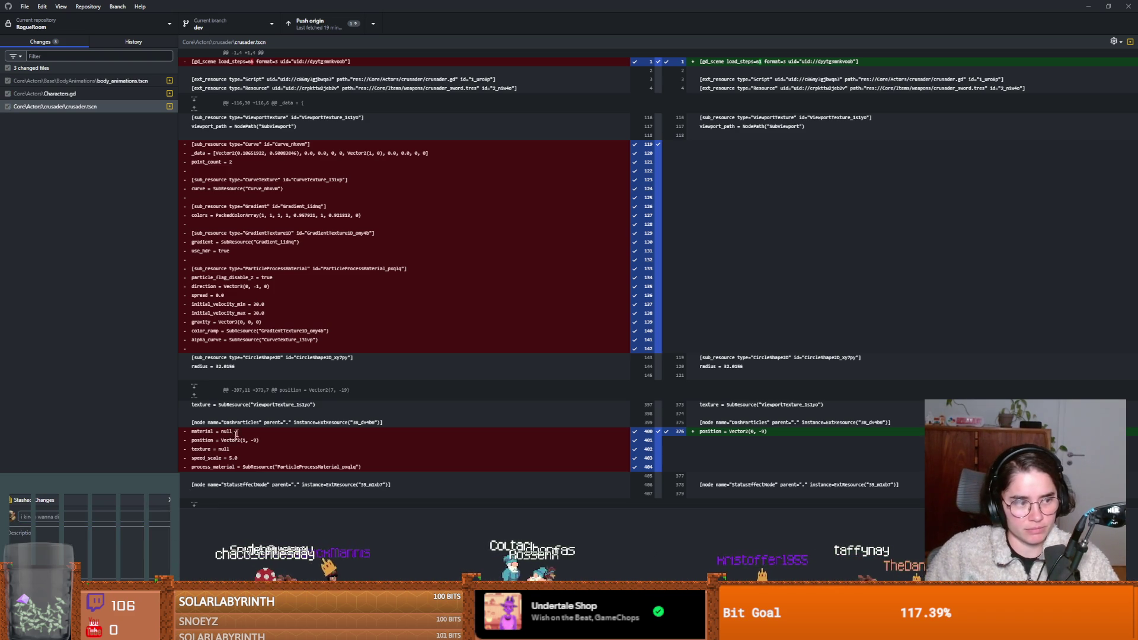
key("ctrl+Return")
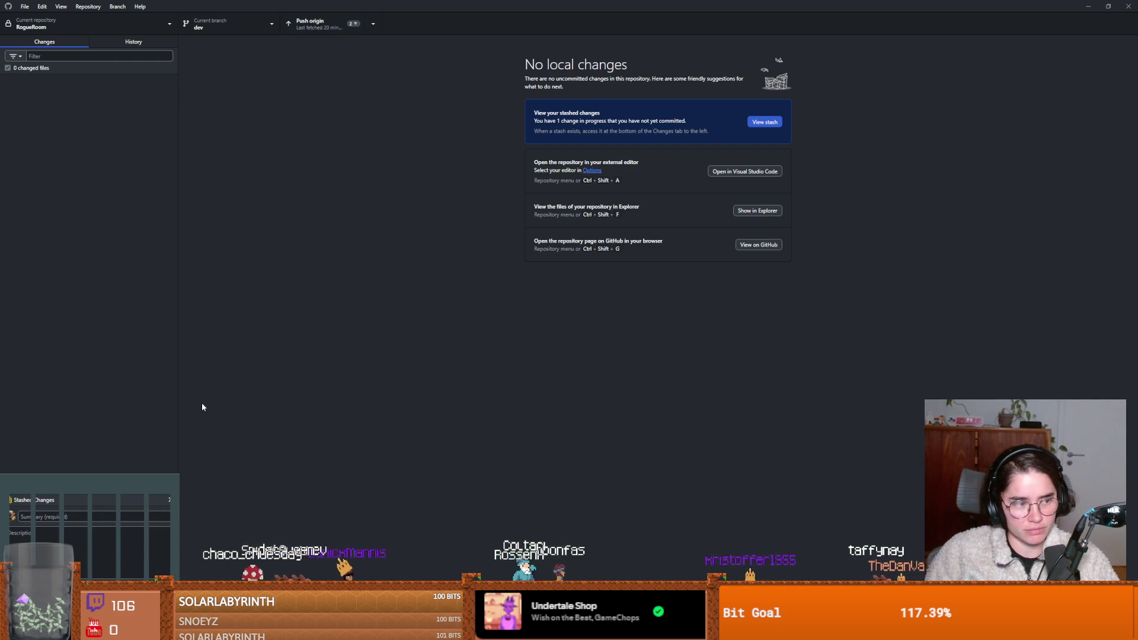
Step: Push the new dev commits to origin, checking Godot's output log while it runs
left_click(320, 23)
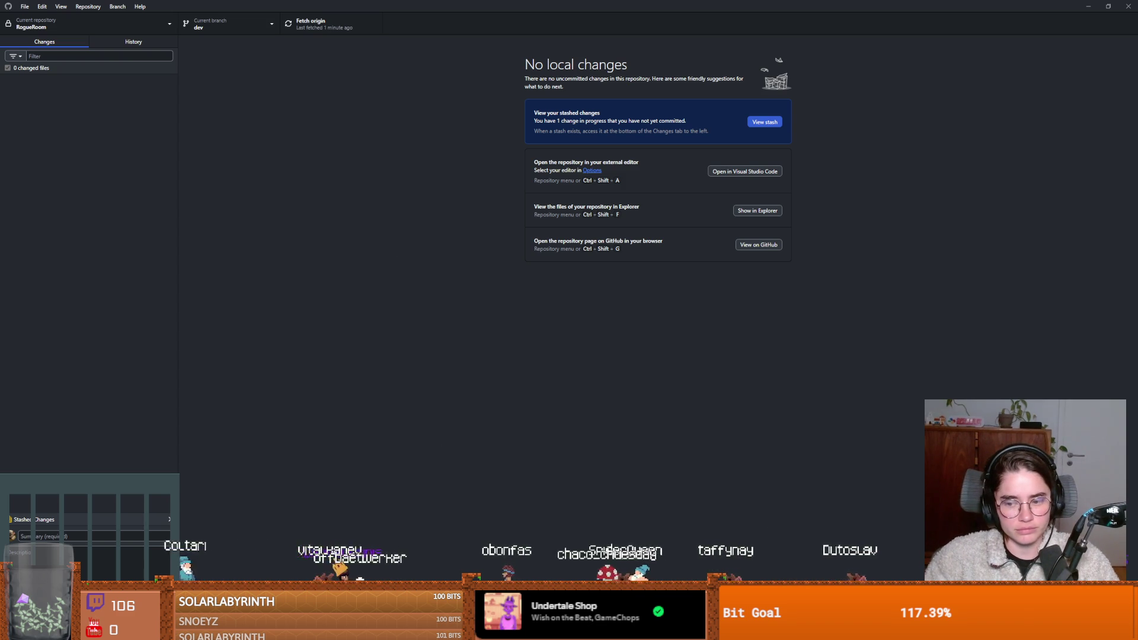
key("alt+Tab")
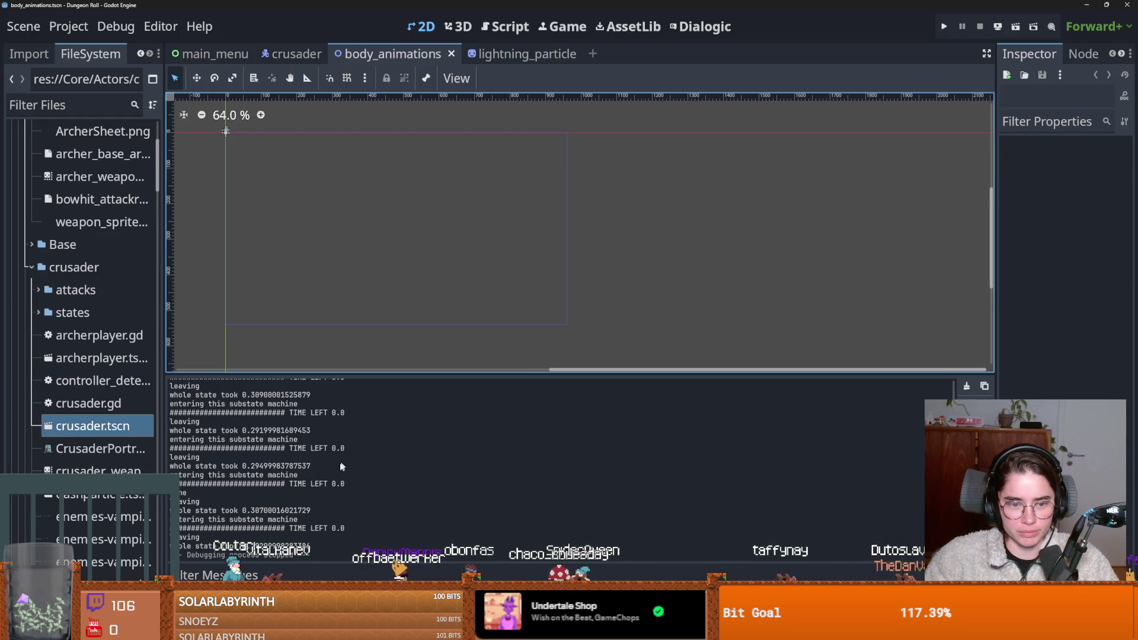
scroll(304, 476, "up", 4)
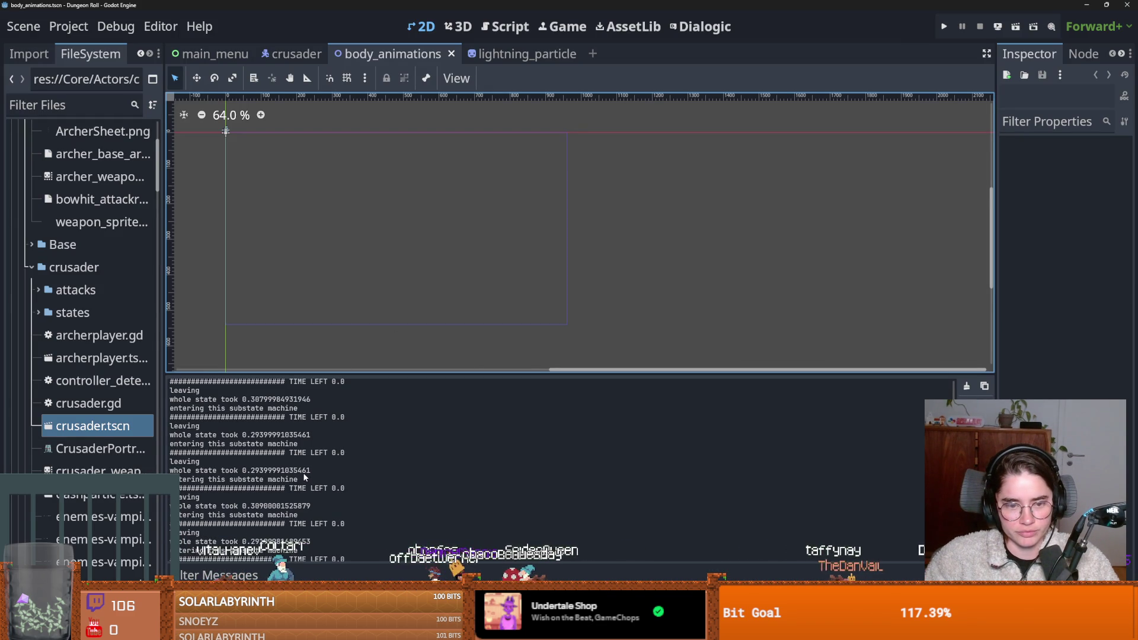
scroll(302, 471, "up", 3)
key("alt+Tab")
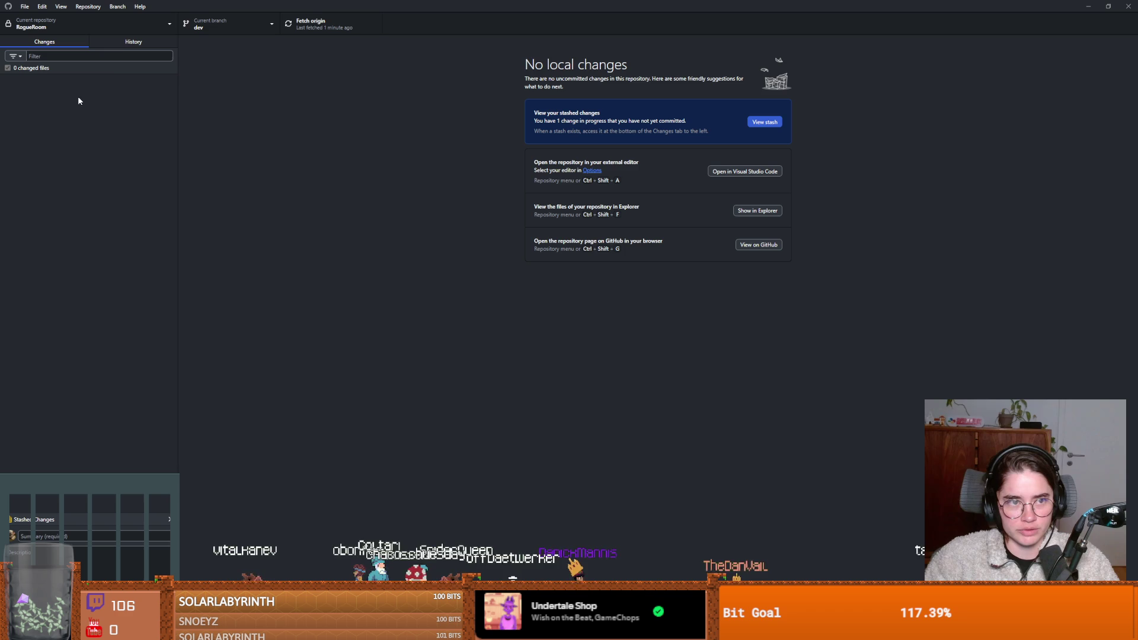
Step: Browse dev's history, previewing crusader_down.png, back to the 'doors in place, wall terrains, and knight dash' commit
left_click(119, 44)
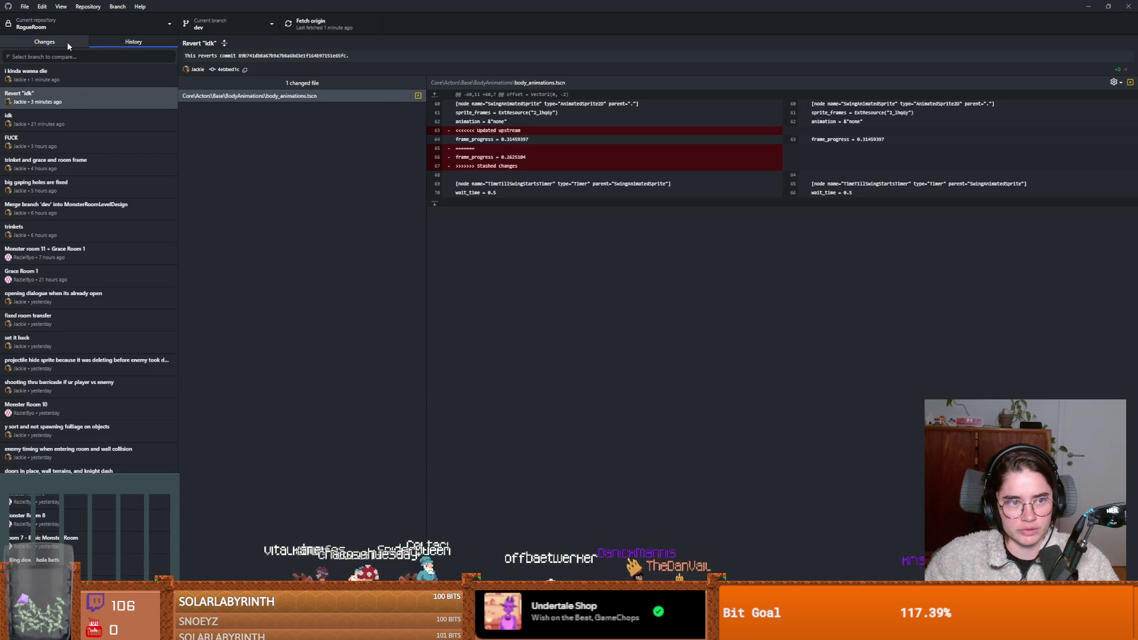
left_click(61, 147)
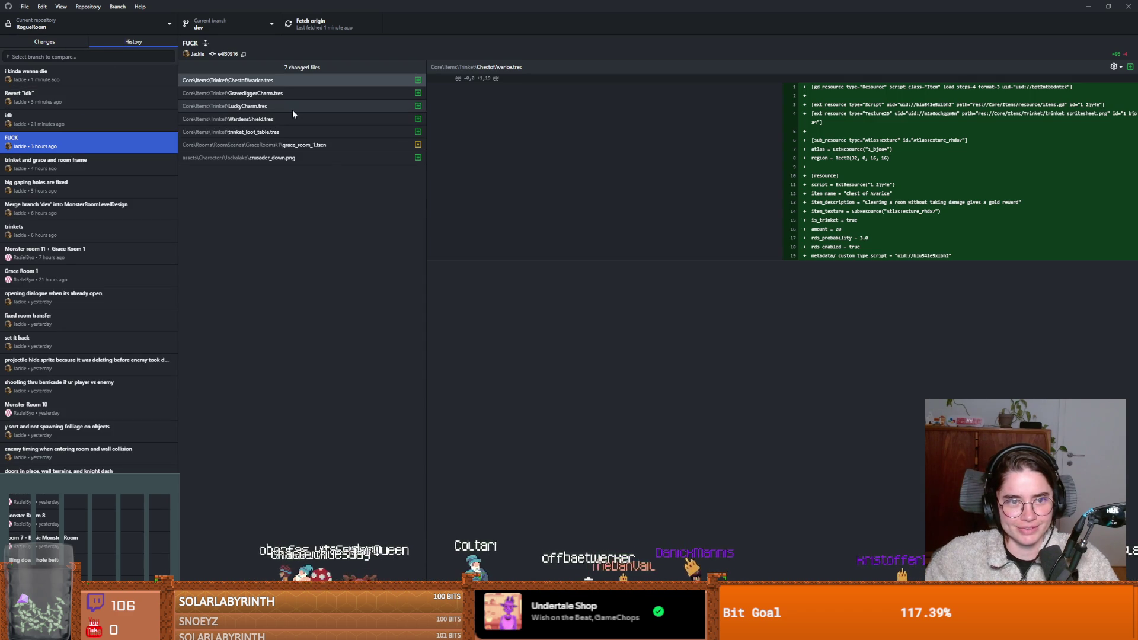
left_click(329, 158)
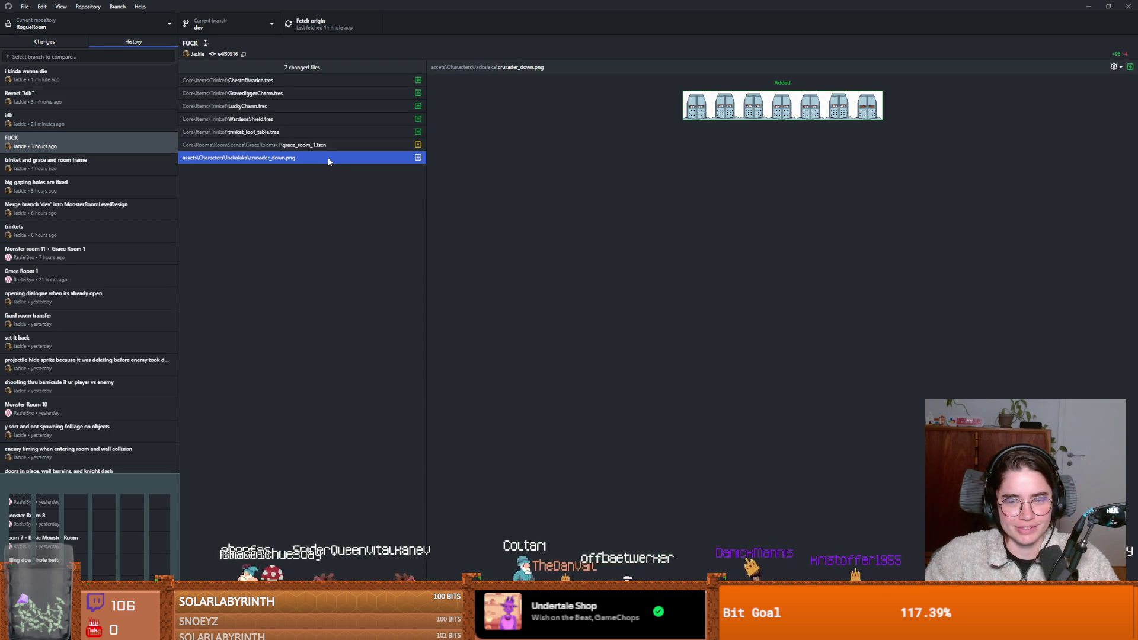
left_click(57, 191)
scroll(57, 229, "down", 5)
left_click(55, 237)
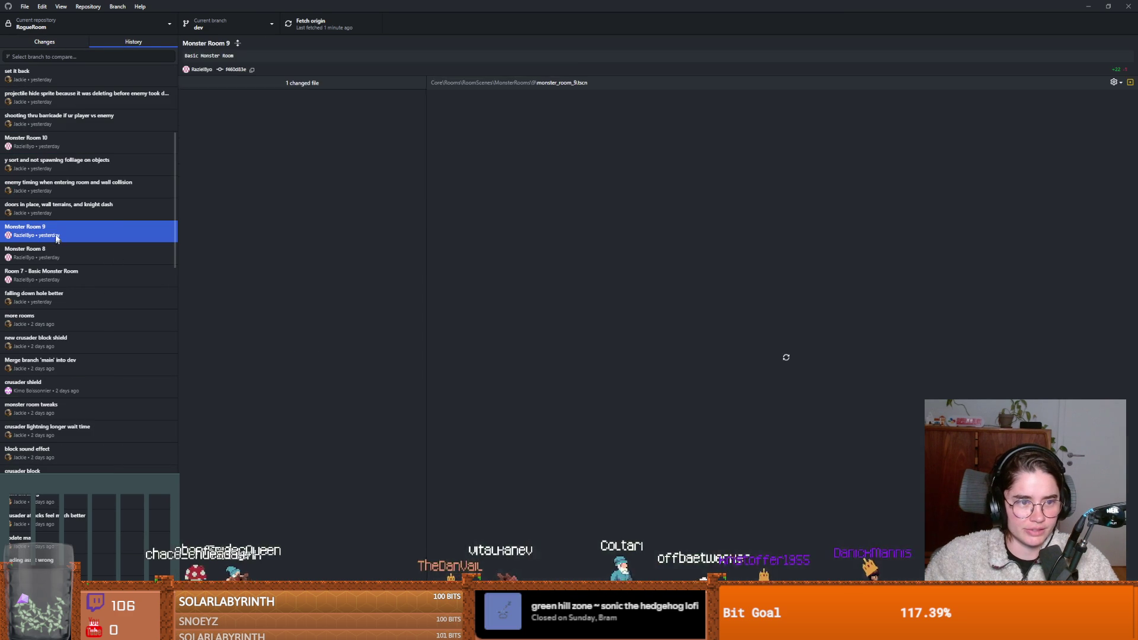
left_click(56, 217)
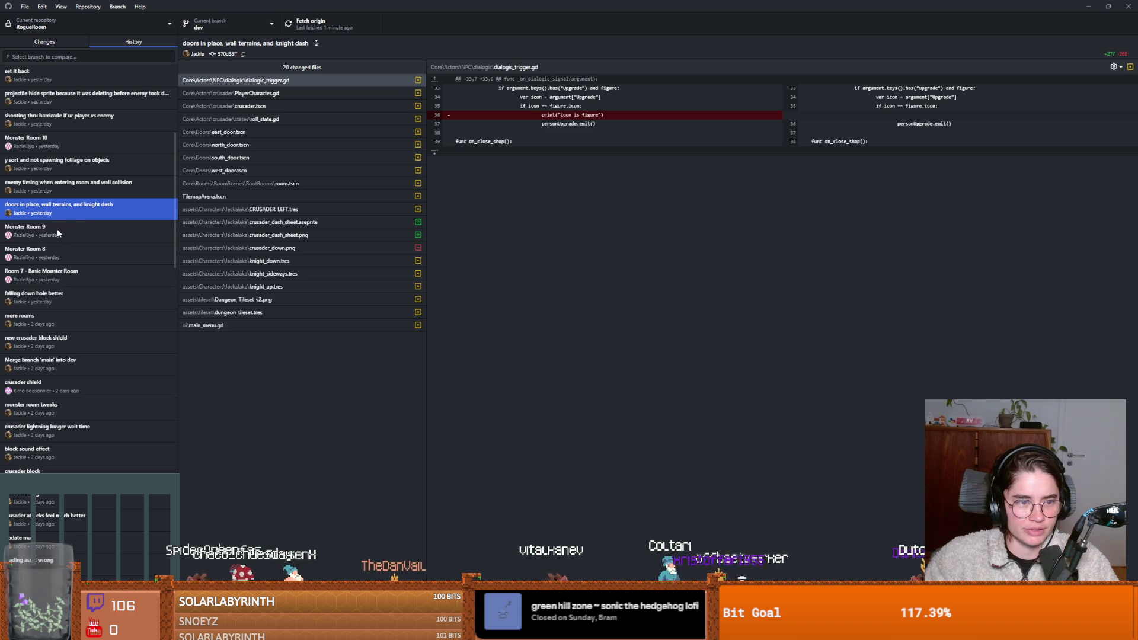
Step: Check out the Monster Room 9 commit (f460d83), confirming the detached-HEAD warning
right_click(57, 229)
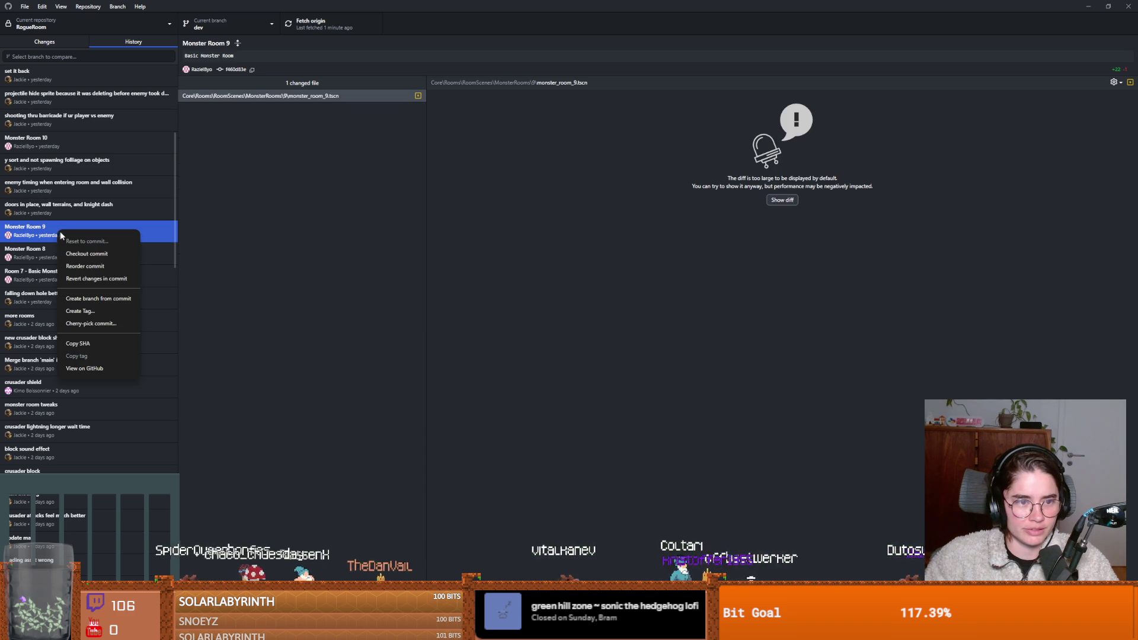
left_click(85, 255)
left_click(623, 344)
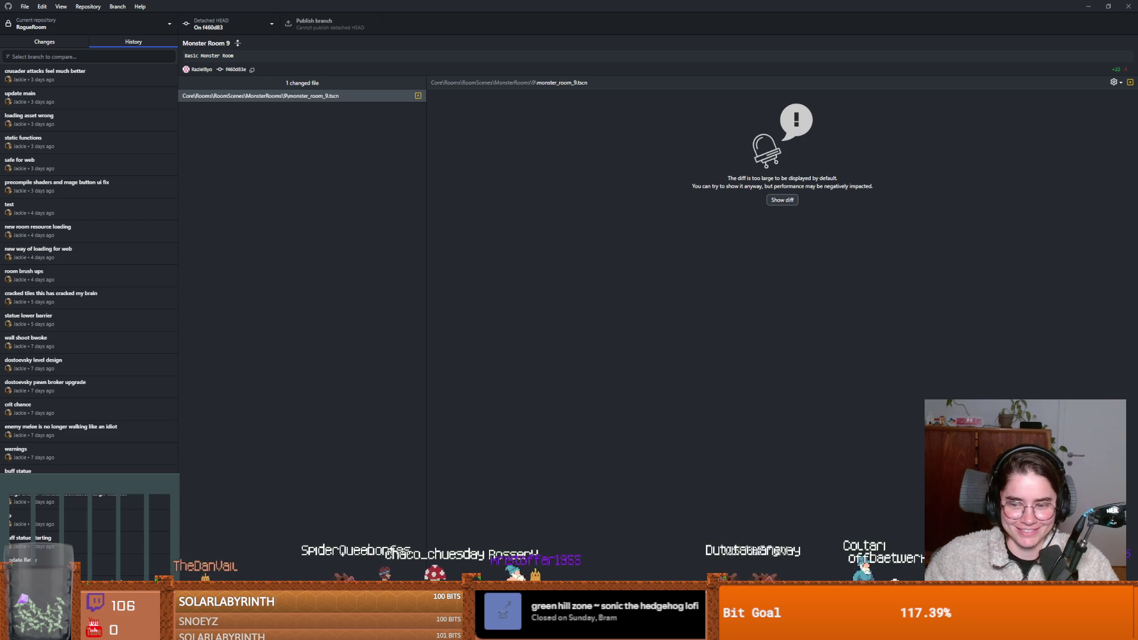
key("alt+Tab")
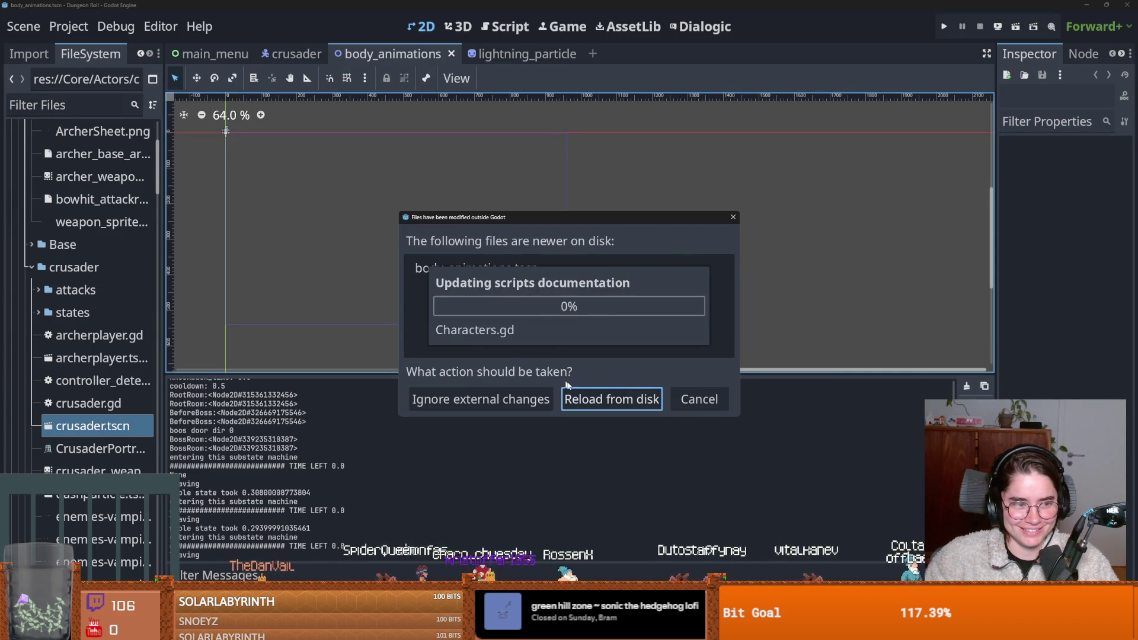
Step: Reload the changed files, run the game with F5, and test the Crusader's attacks on the training dummies
left_click(585, 400)
key("F5")
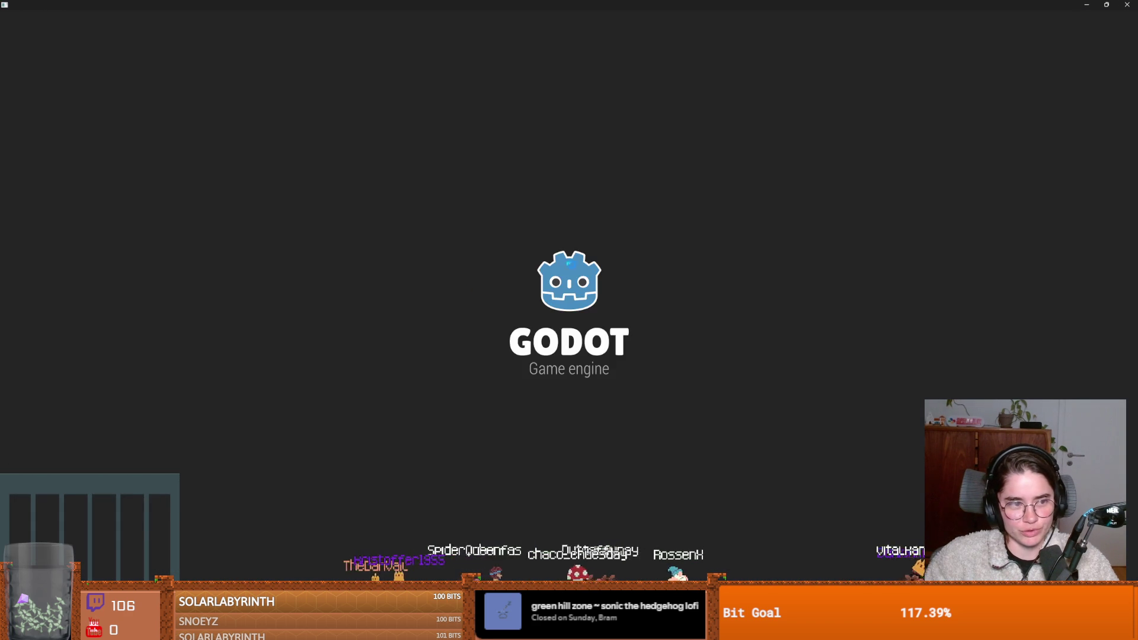
left_click(583, 294)
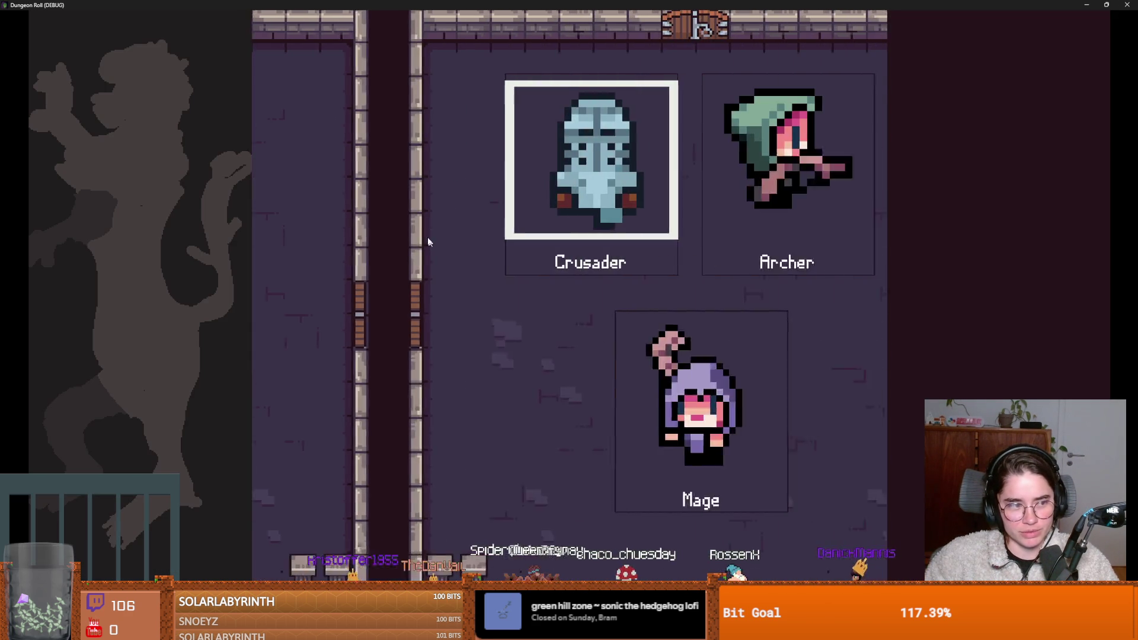
key("Return")
left_click(581, 276)
left_click(596, 264)
key("a")
key("d")
left_click(598, 265)
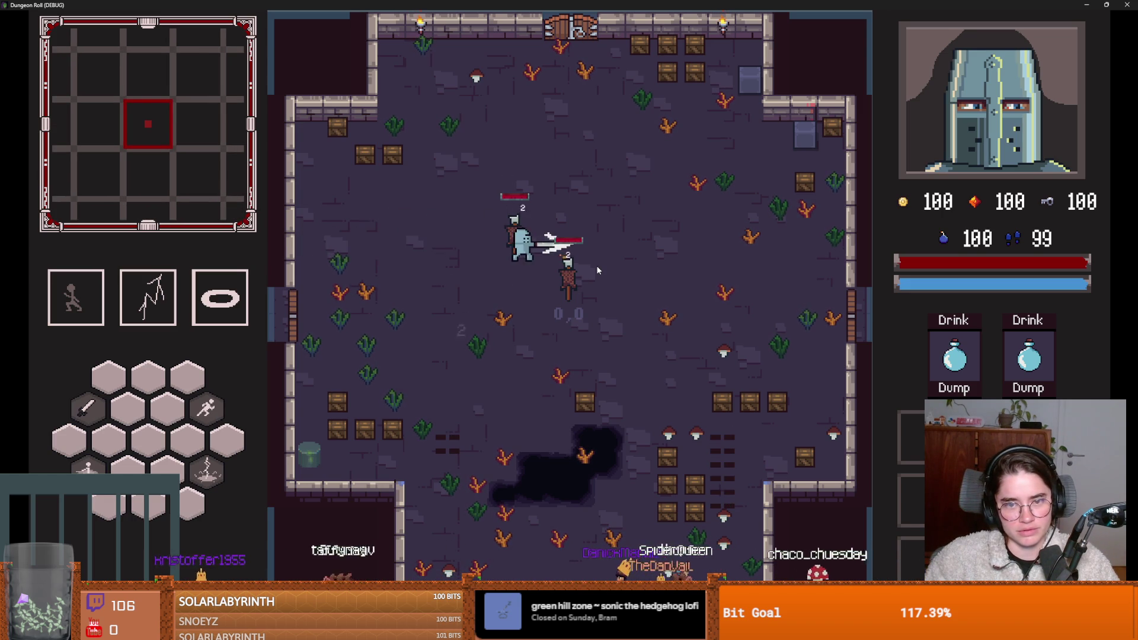
key("s")
left_click(598, 270)
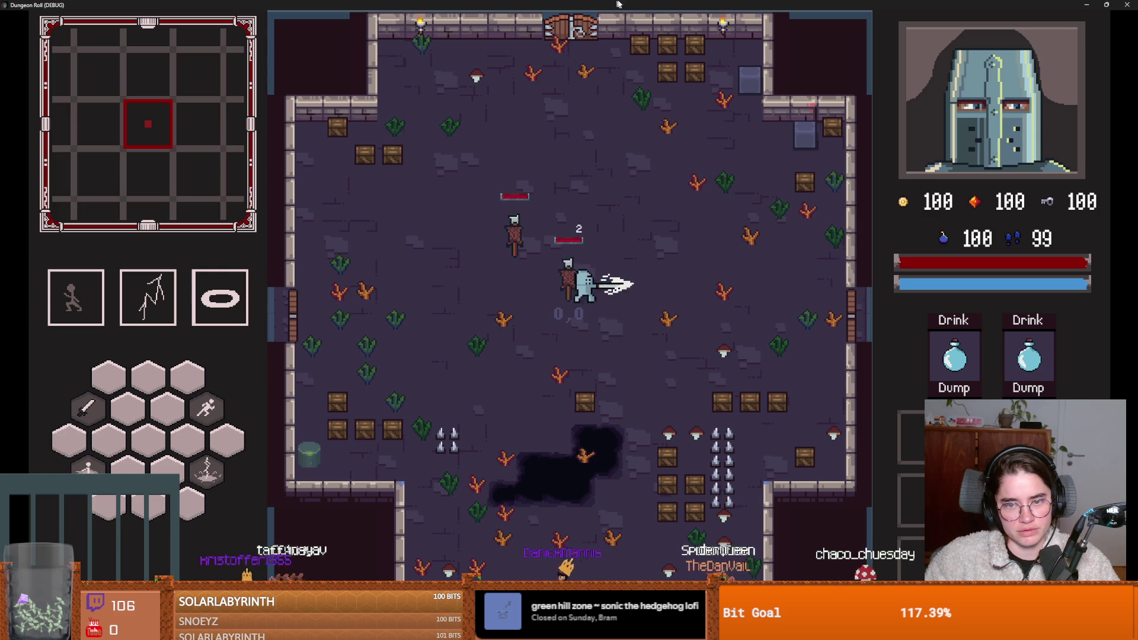
left_click(1106, 5)
left_click(716, 264)
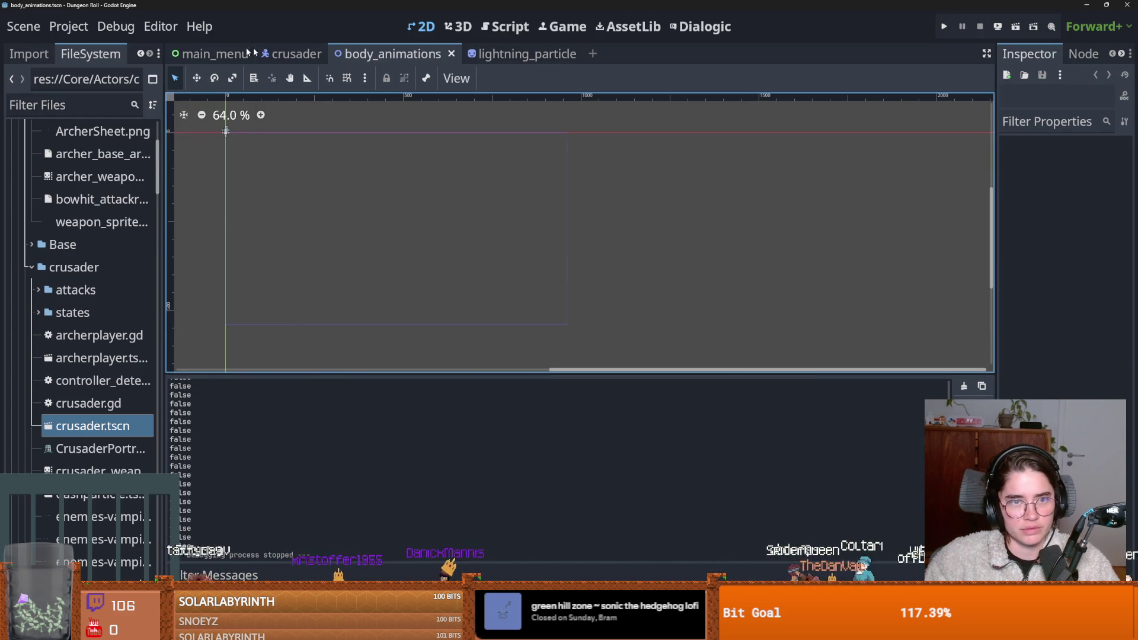
Step: Inspect the crusader scene's combo_1_timer (one-shot, 0.3 s) and combo_1 state nodes
key("ctrl+shift+Tab")
left_click(29, 54)
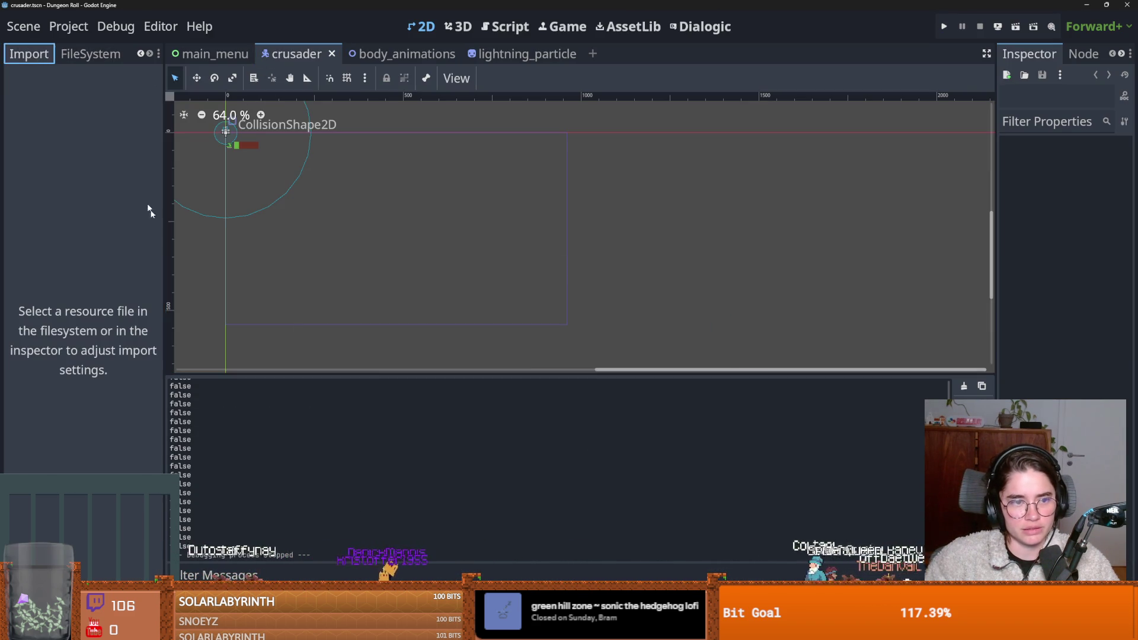
scroll(124, 59, "up", 1)
left_click(26, 54)
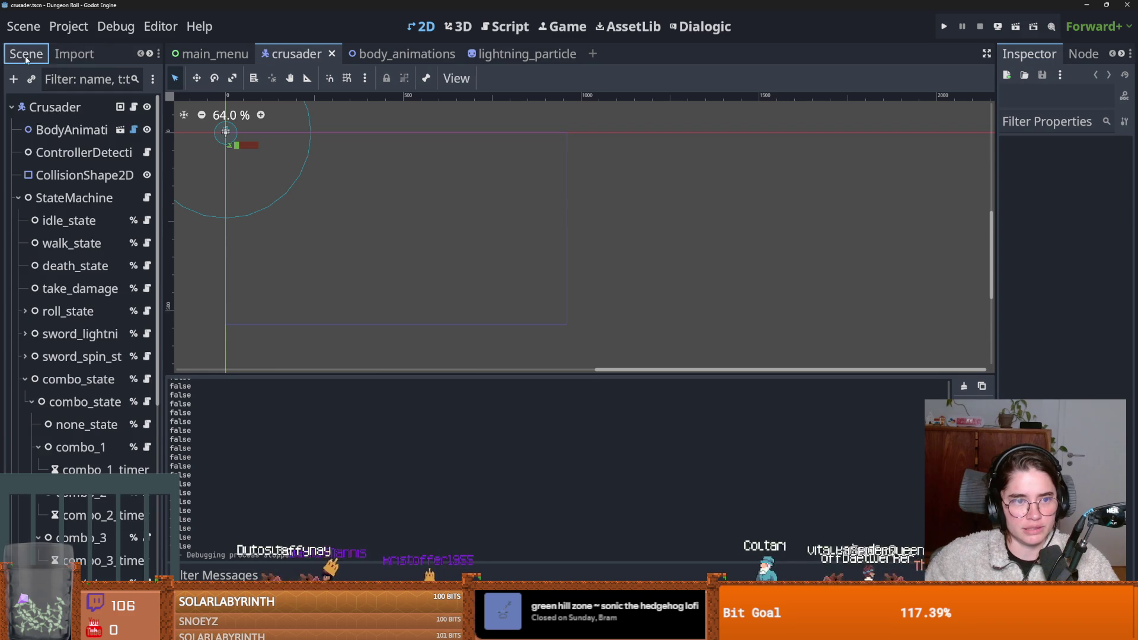
left_click_drag(163, 384, 330, 385)
scroll(193, 414, "down", 5)
left_click(105, 212)
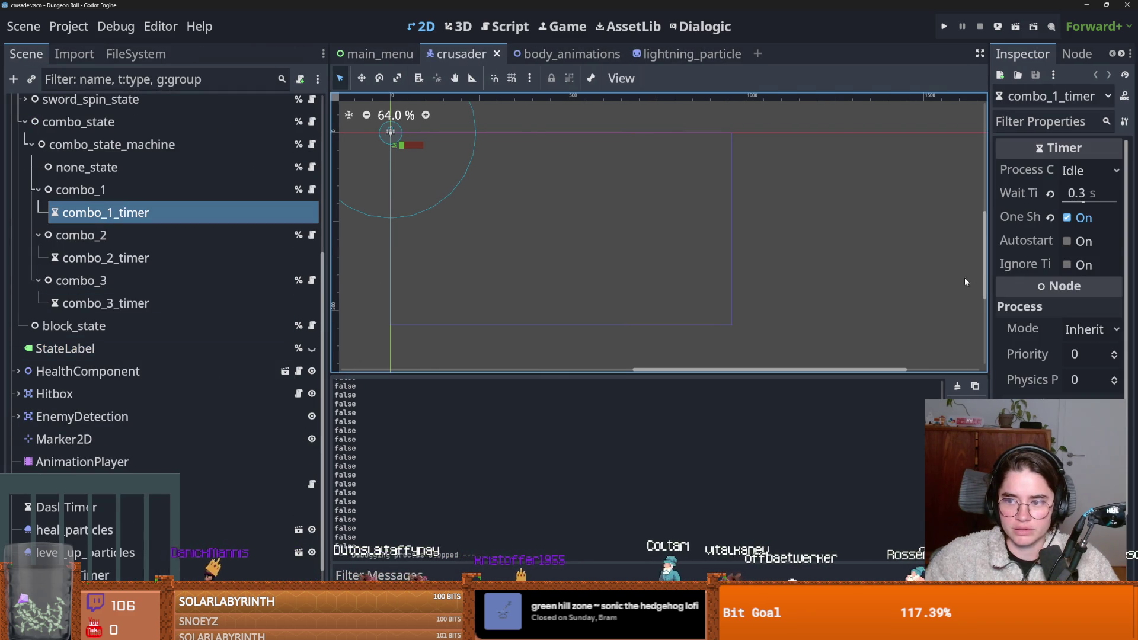
left_click(156, 193)
key("Up")
key("Down")
key("alt+Tab")
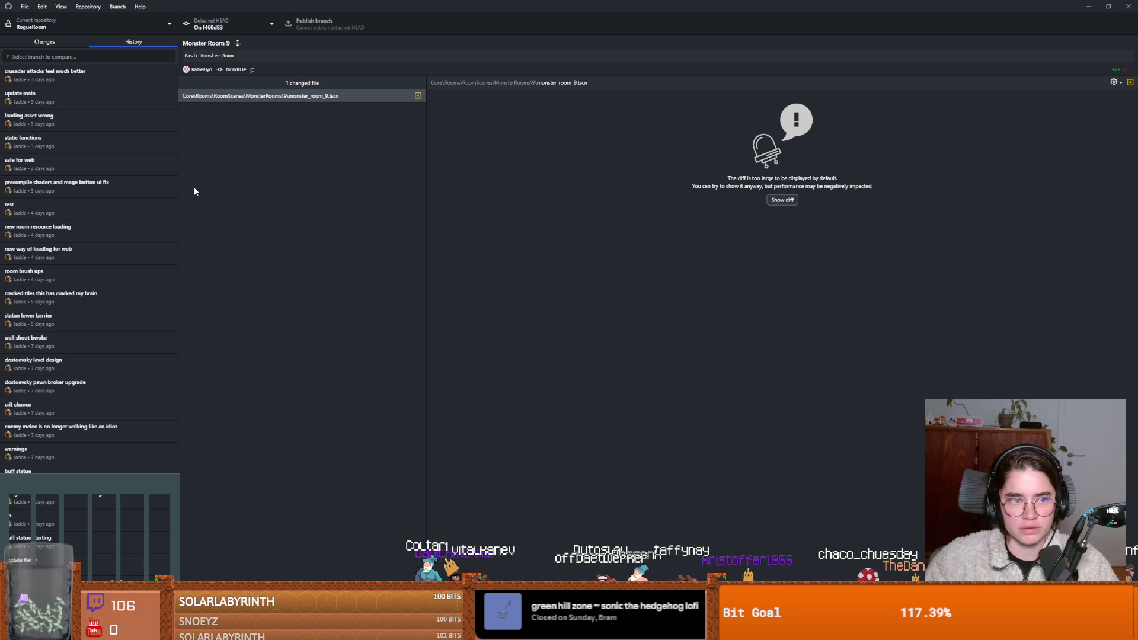
Step: Compare the Room 7, Monster Room 8 and Monster Room 9 commits, expanding monster_room_9.tscn's full diff
scroll(59, 90, "up", 2)
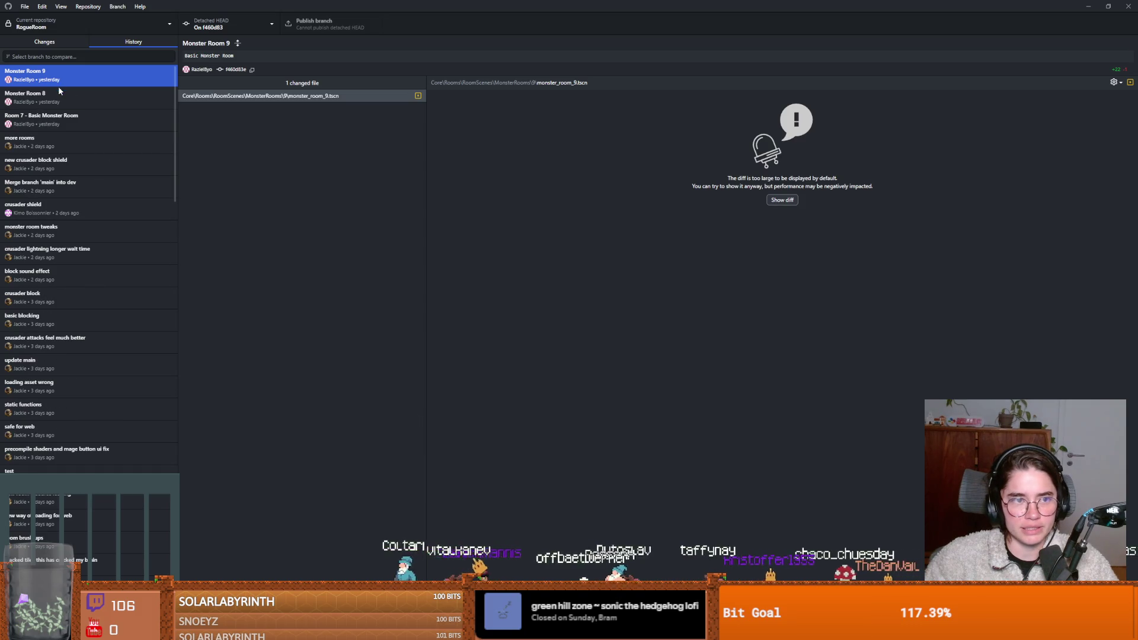
left_click(33, 121)
left_click(208, 97)
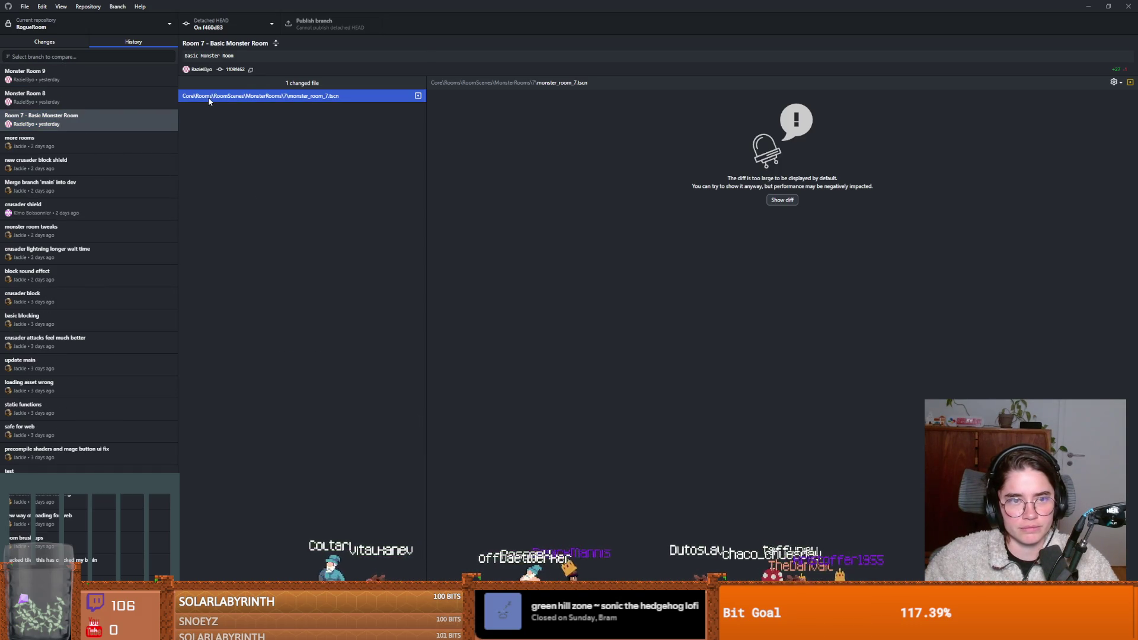
left_click(85, 98)
left_click(119, 118)
left_click(107, 97)
left_click(101, 76)
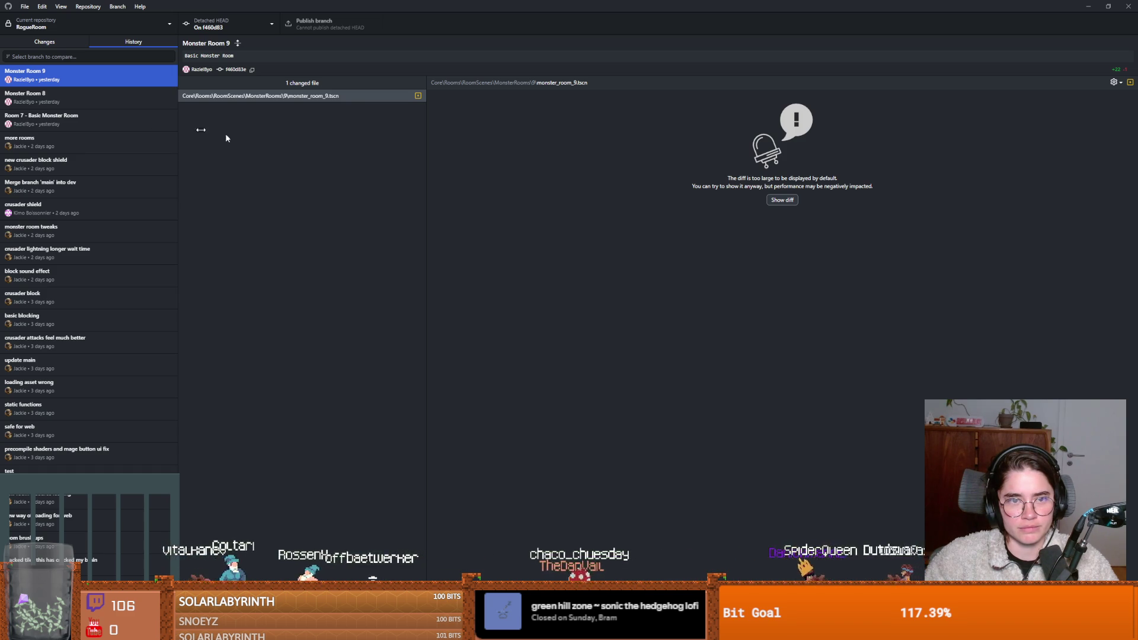
left_click(780, 200)
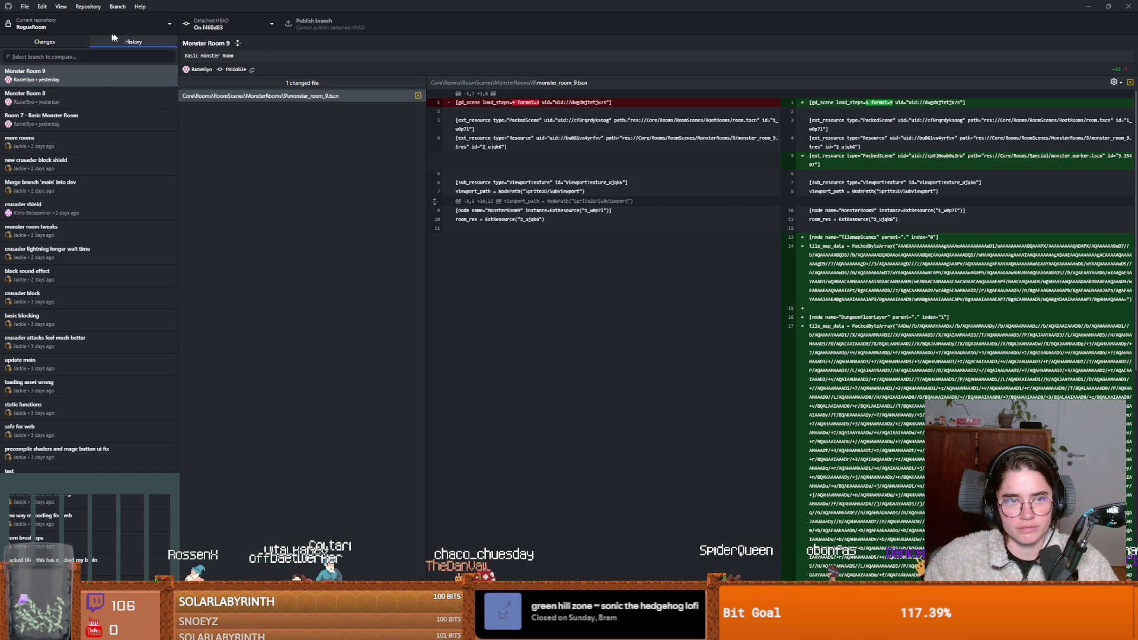
Step: Switch the repository from the detached HEAD back to the dev branch
left_click(228, 23)
left_click(216, 112)
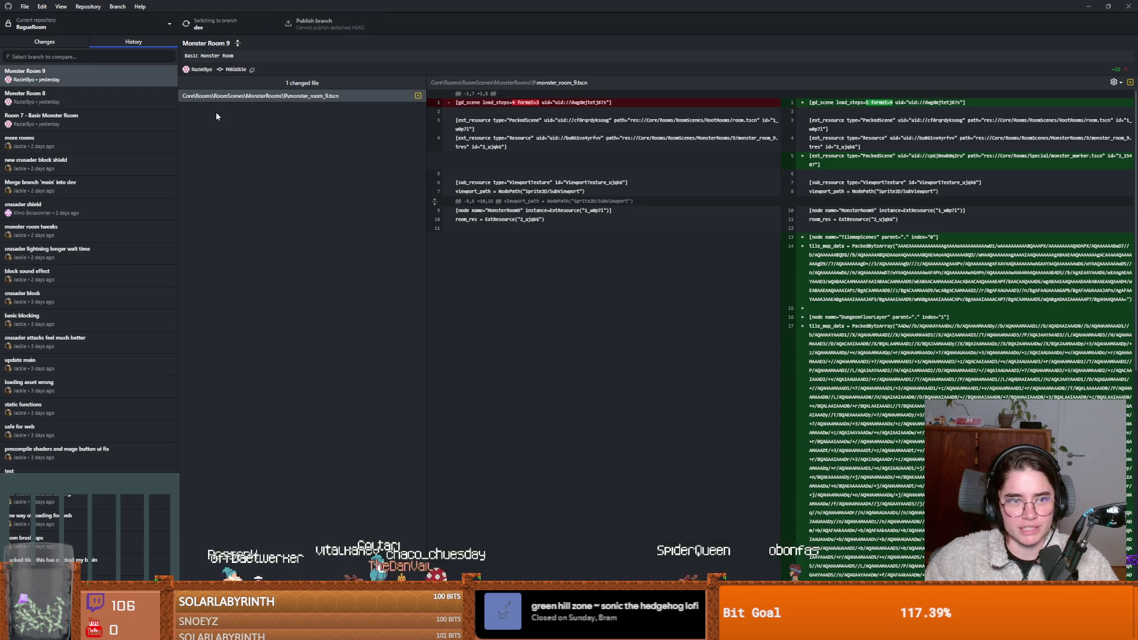
scroll(133, 401, "down", 3)
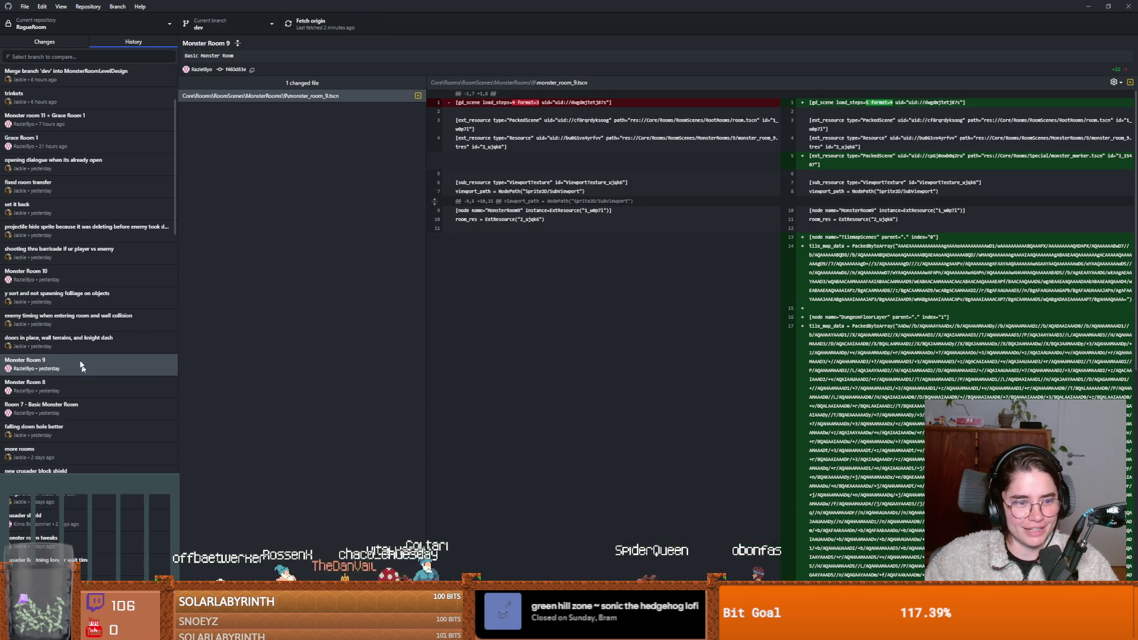
Step: Step through the Monster Room 8/9 commits to the 'doors in place, wall terrains, and knight dash' commit
left_click(59, 352)
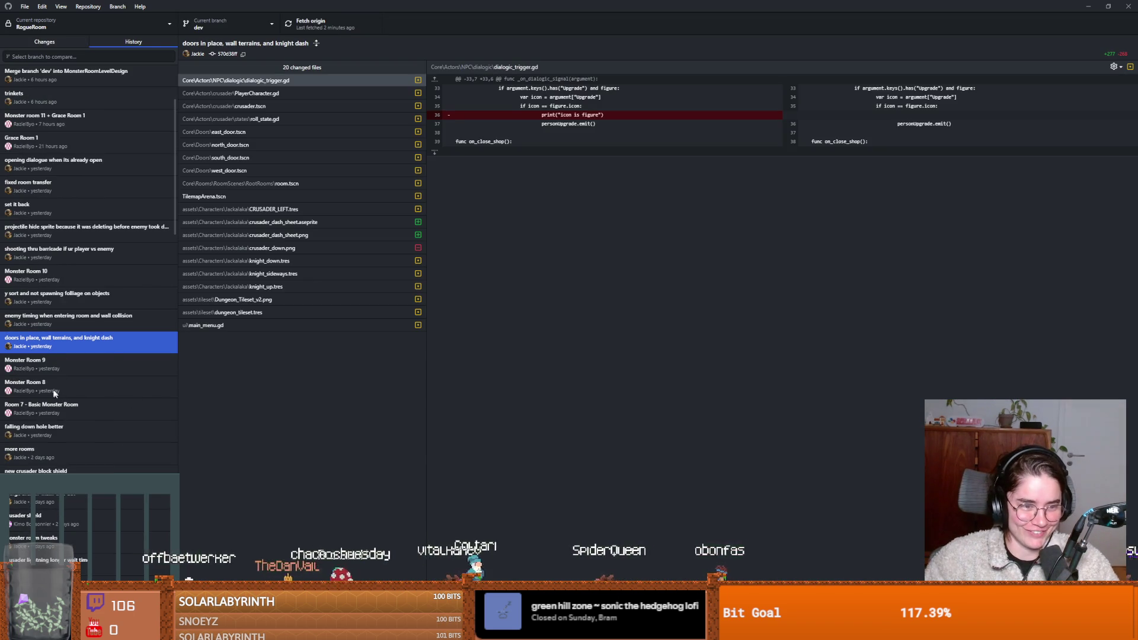
left_click(48, 372)
left_click(45, 388)
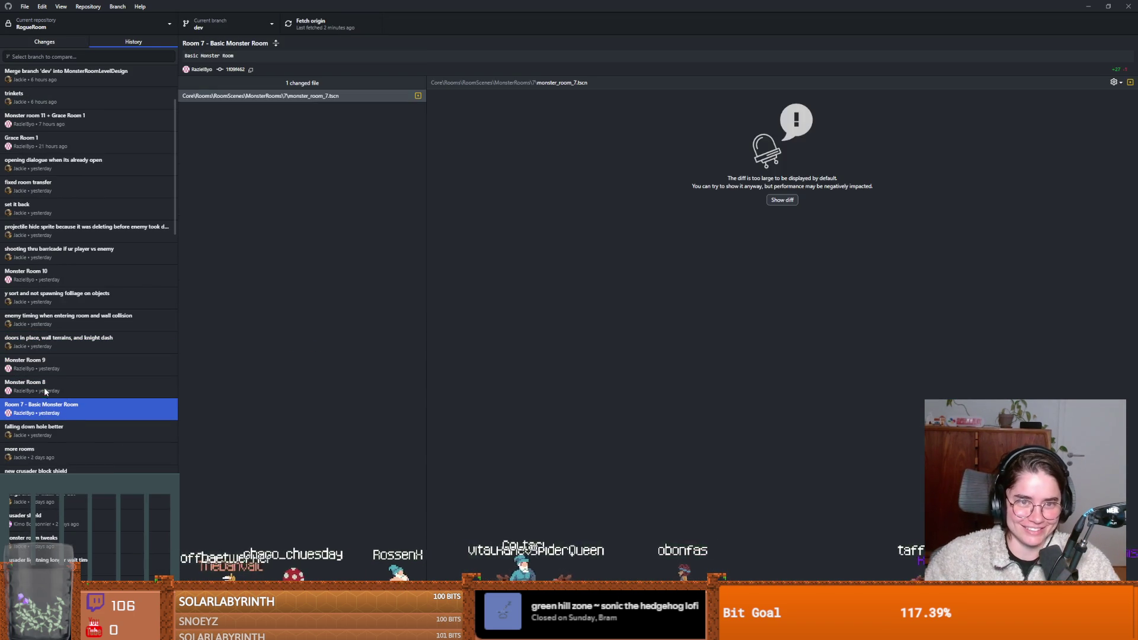
left_click(68, 374)
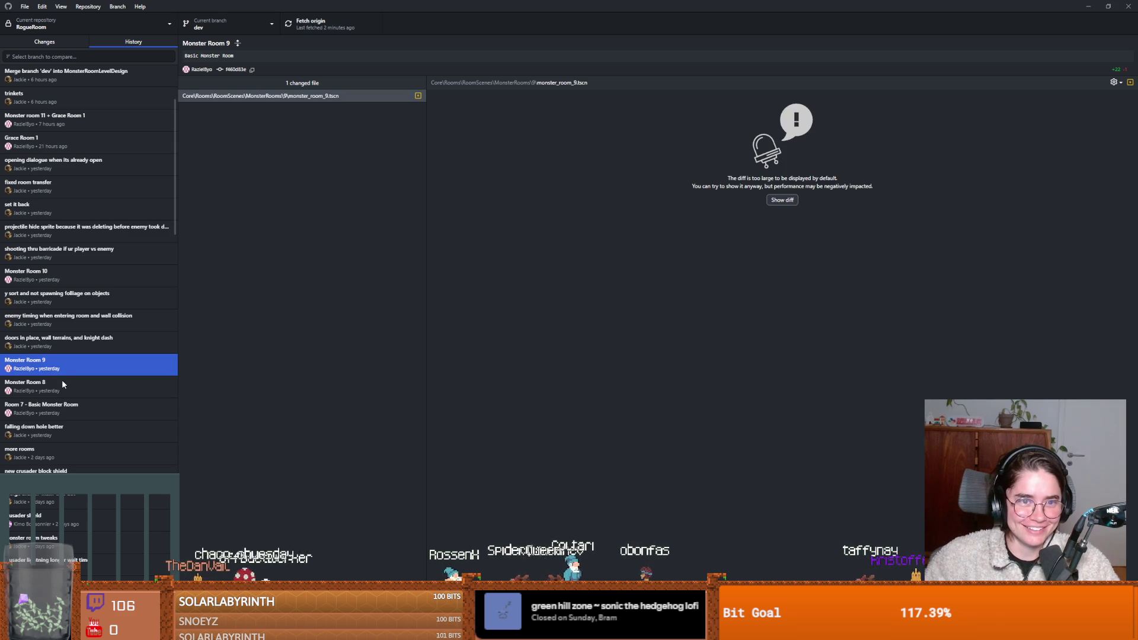
left_click(55, 350)
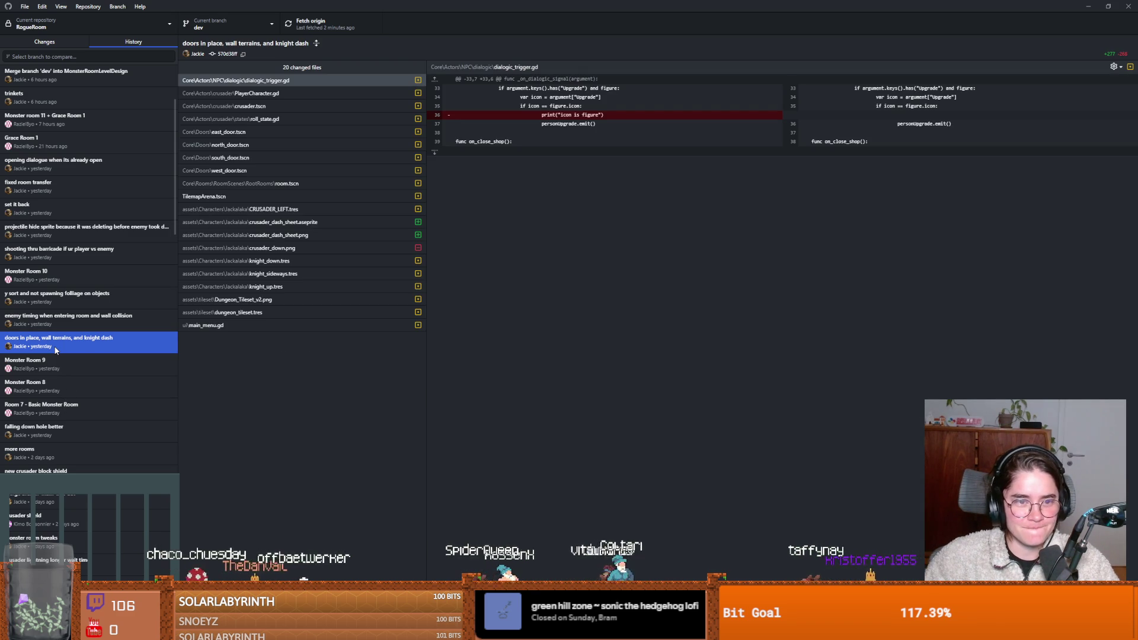
Step: Review that commit's TilemapArena.tscn and expanded room.tscn diffs
left_click(205, 199)
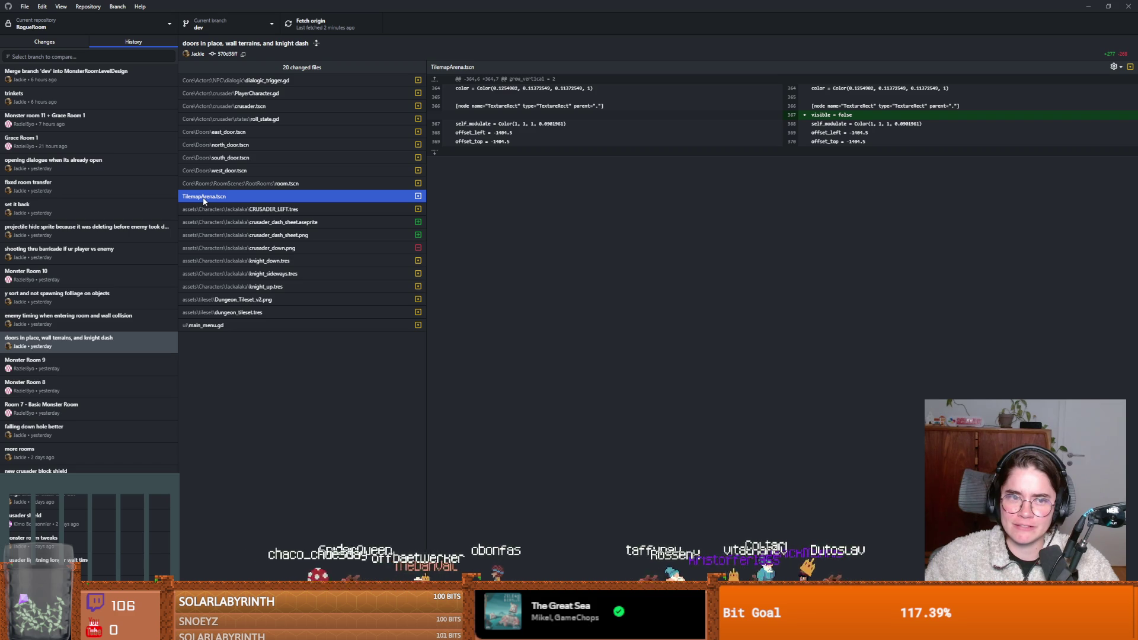
left_click(233, 187)
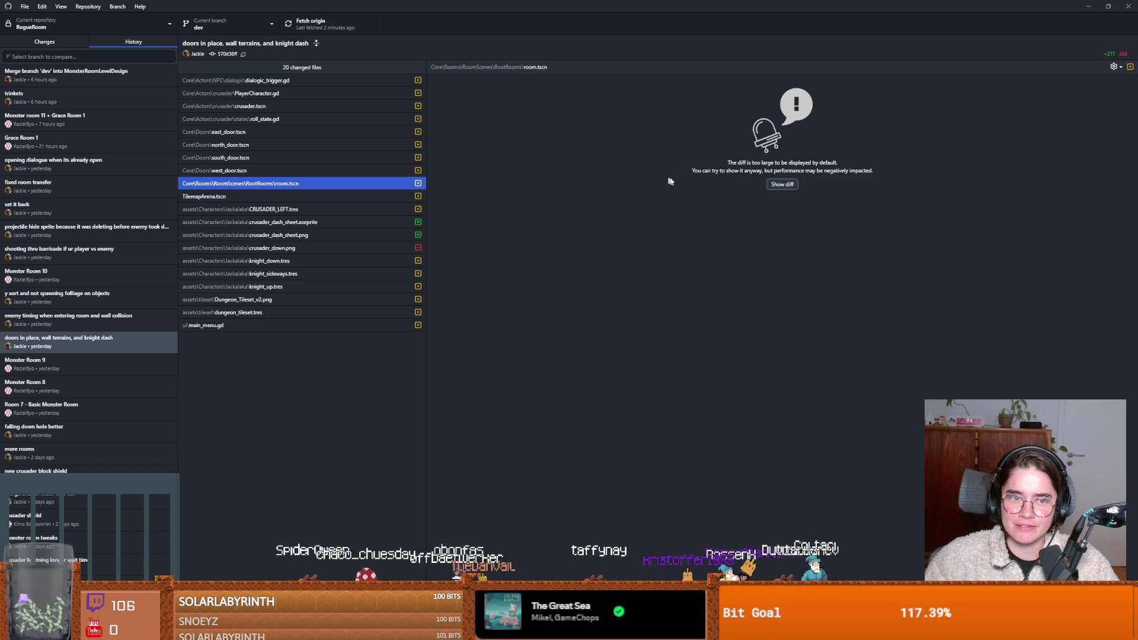
left_click(782, 184)
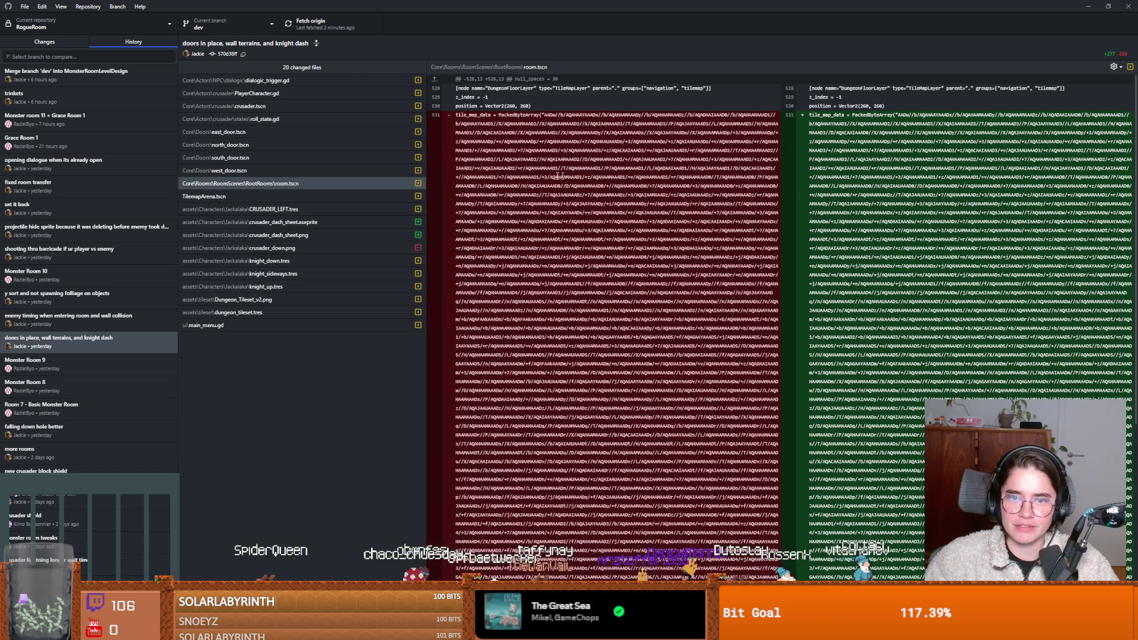
left_click(299, 186)
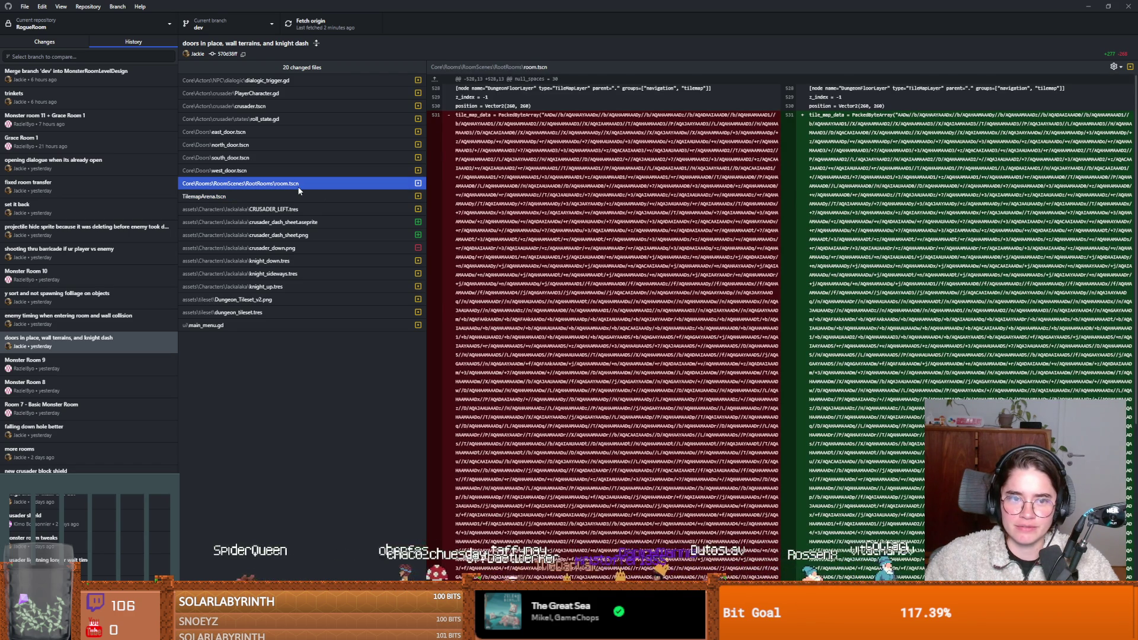
Step: Check the crusader dash sprites, knight .tres files, Dungeon_Tileset_v2.png, dungeon_tileset.tres and main_menu.gd changes
left_click(288, 222)
left_click(290, 235)
left_click(288, 248)
left_click(288, 261)
left_click(287, 274)
left_click(282, 287)
left_click(277, 300)
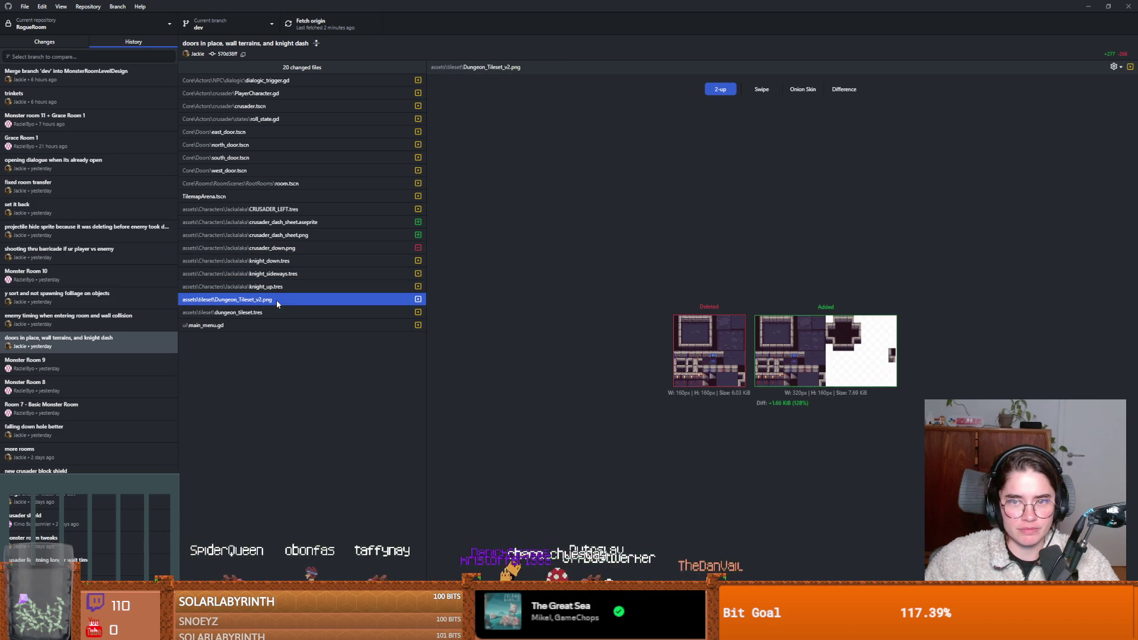
left_click(275, 312)
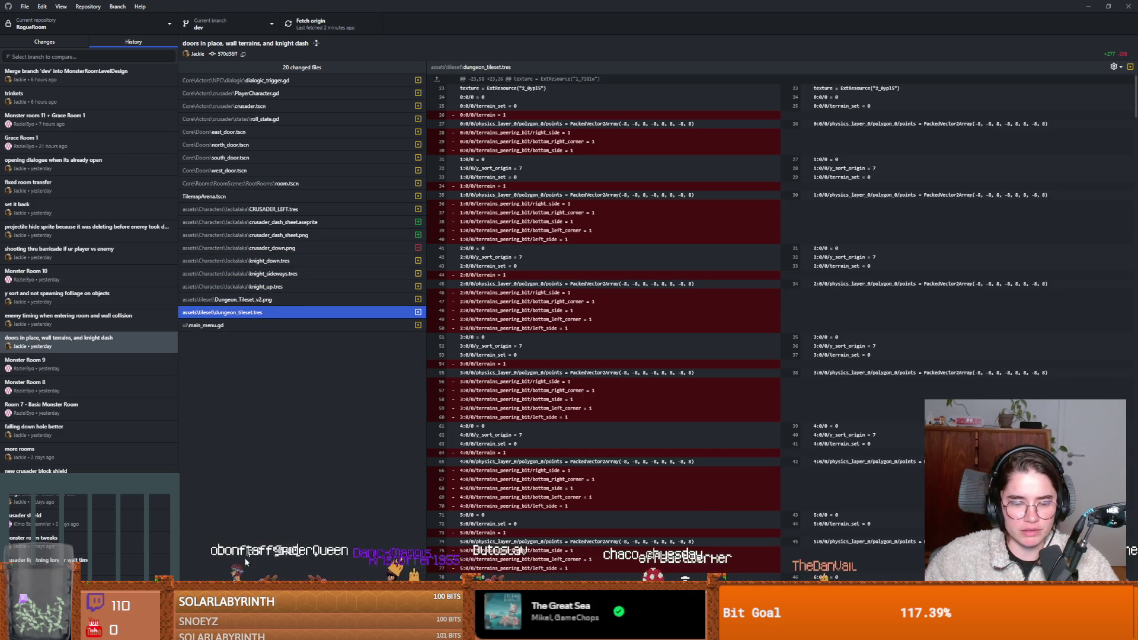
left_click(219, 326)
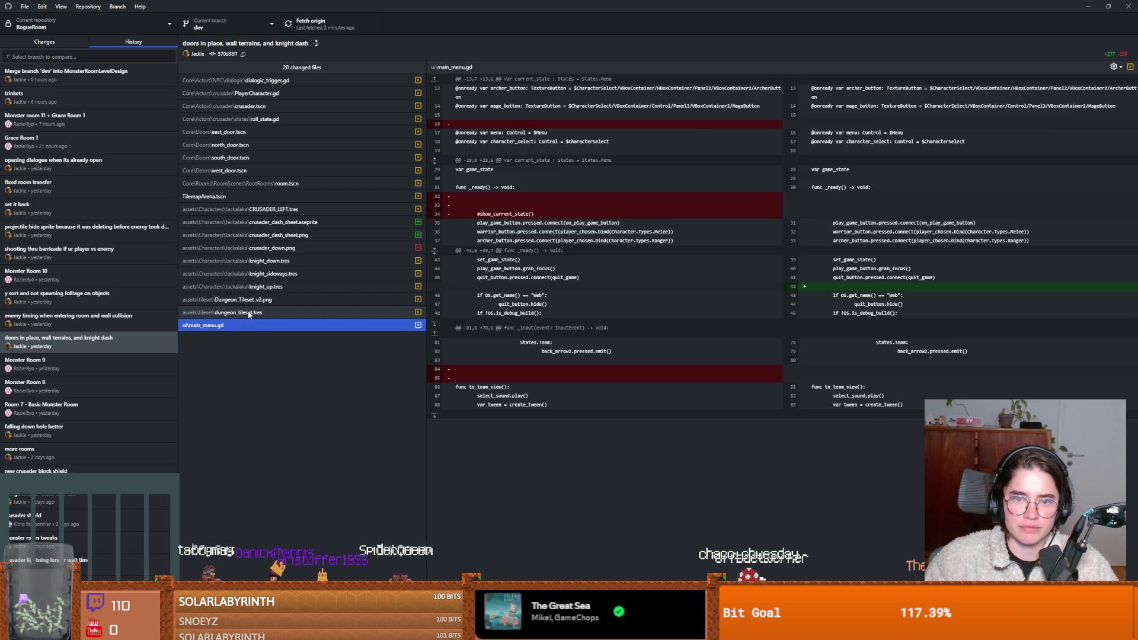
left_click(260, 300)
left_click_drag(259, 302, 249, 81)
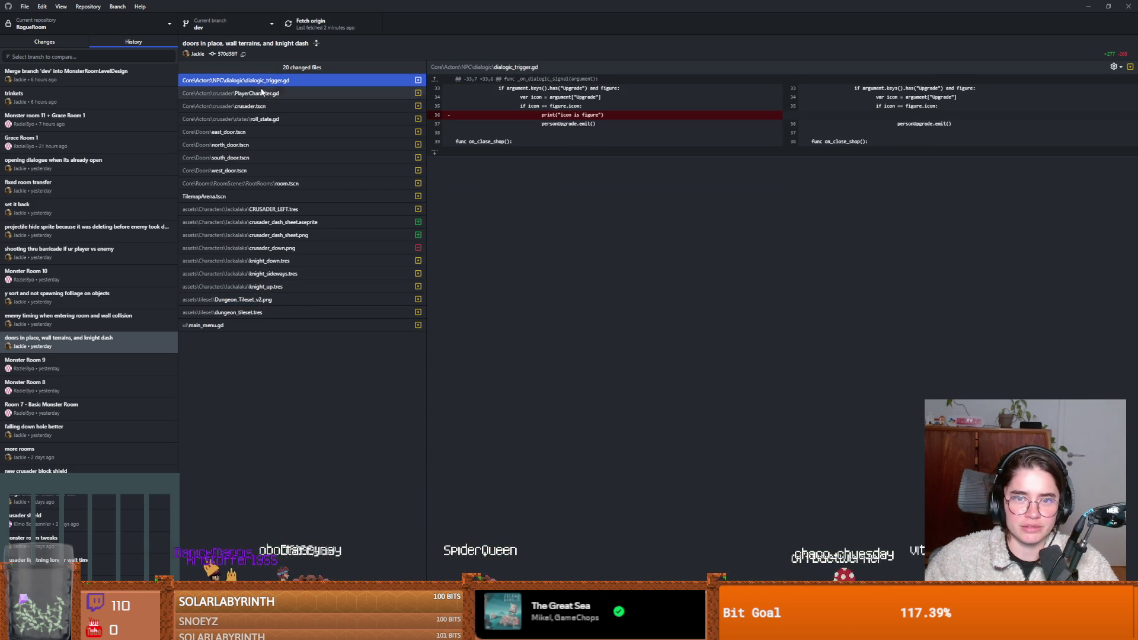
scroll(83, 178, "up", 3)
Step: Inspect the 'i kinda wanna die' commit's body_animations.tscn, Characters.gd and crusader.tscn diffs, noting the removed gravity line
left_click(76, 77)
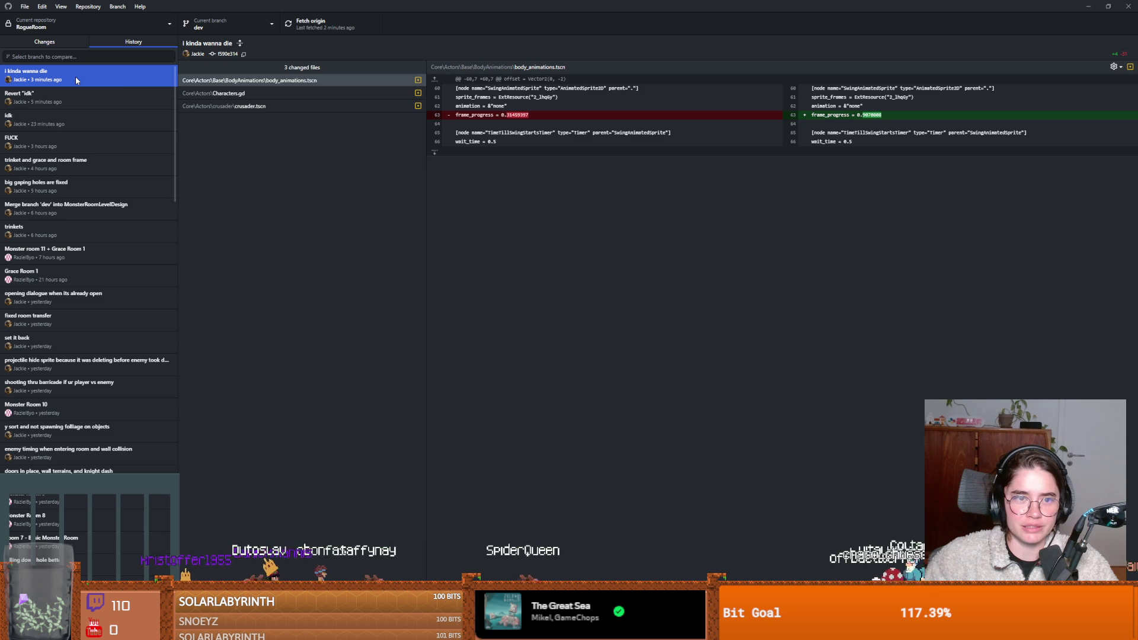
left_click(304, 84)
left_click(301, 94)
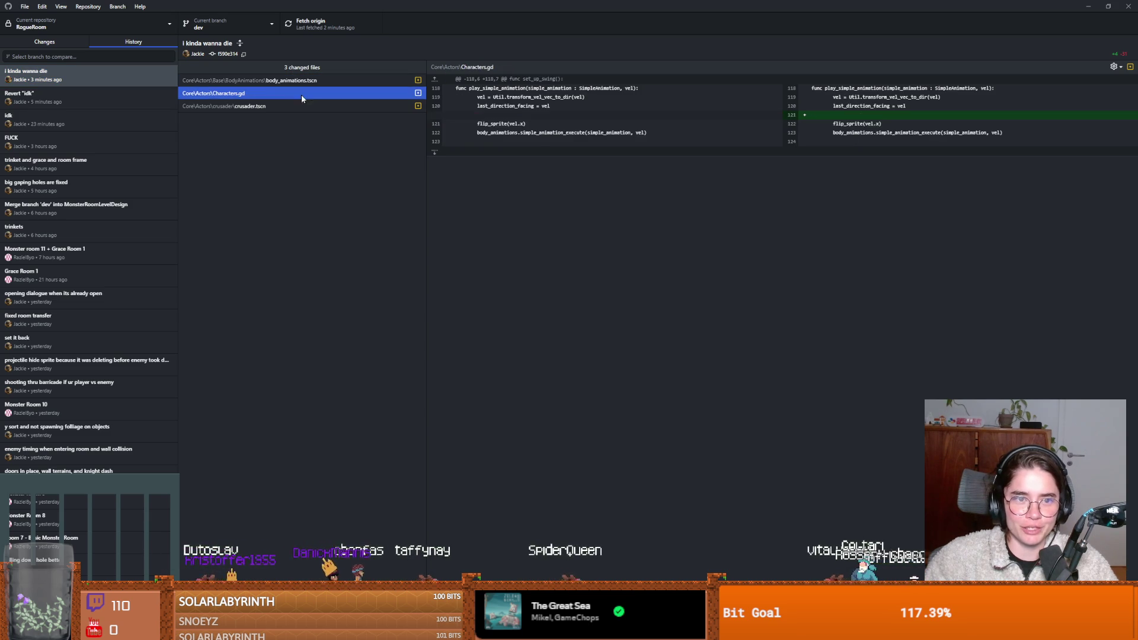
left_click(298, 107)
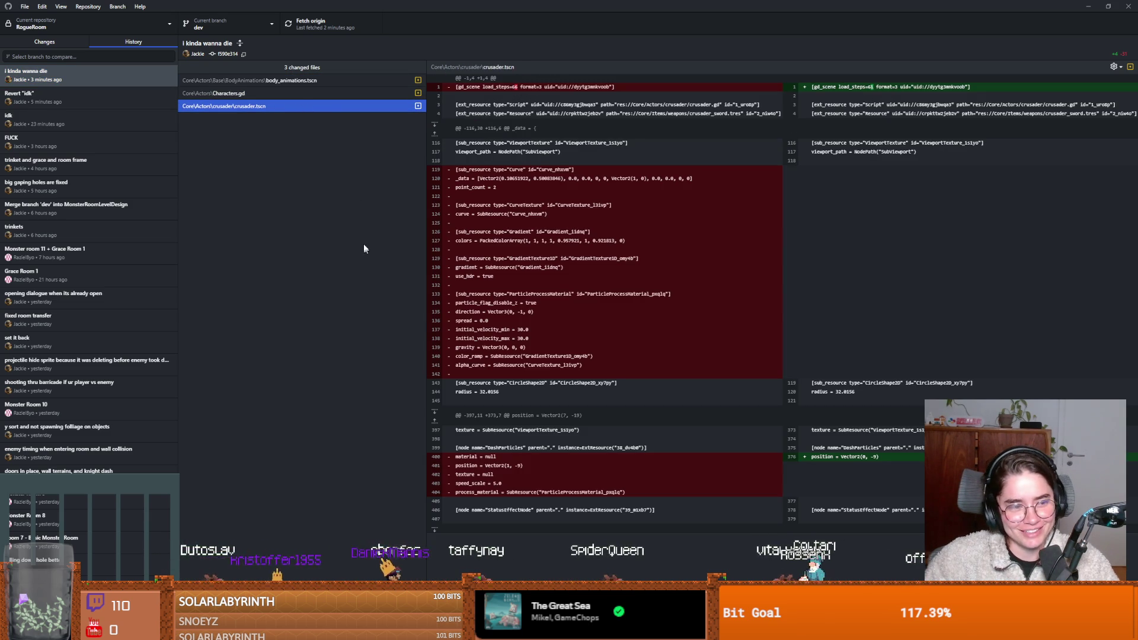
triple_click(593, 344)
left_click(573, 357)
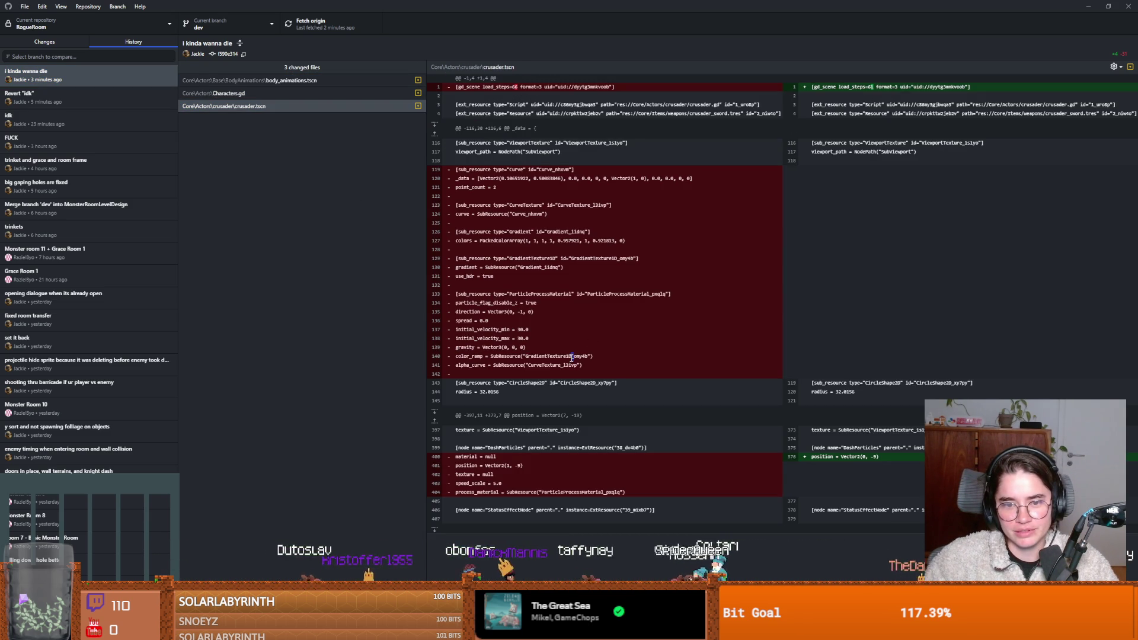
key("alt+Tab")
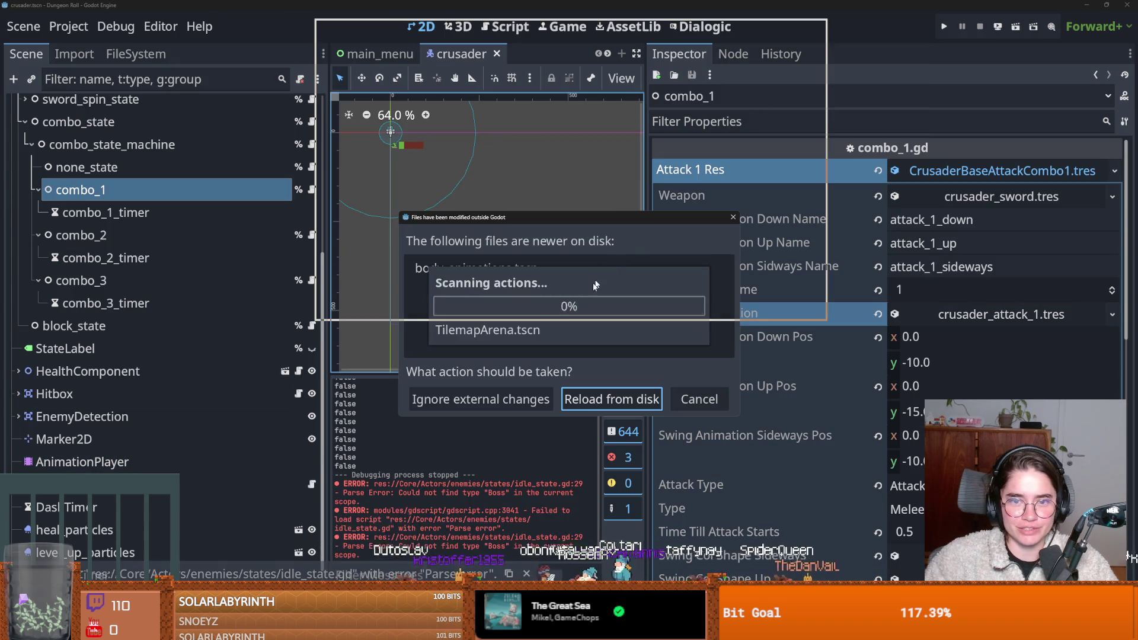
Step: Reload the reverted files from disk, confirm no local changes, and start a new Dungeon Roll game
left_click(590, 399)
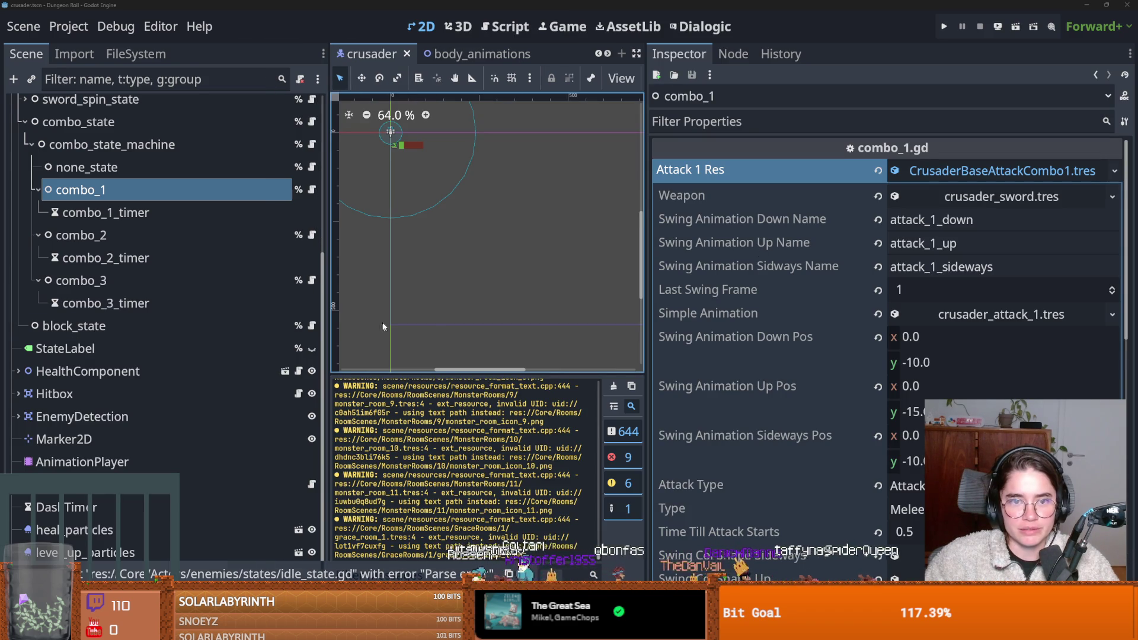
key("alt+Tab")
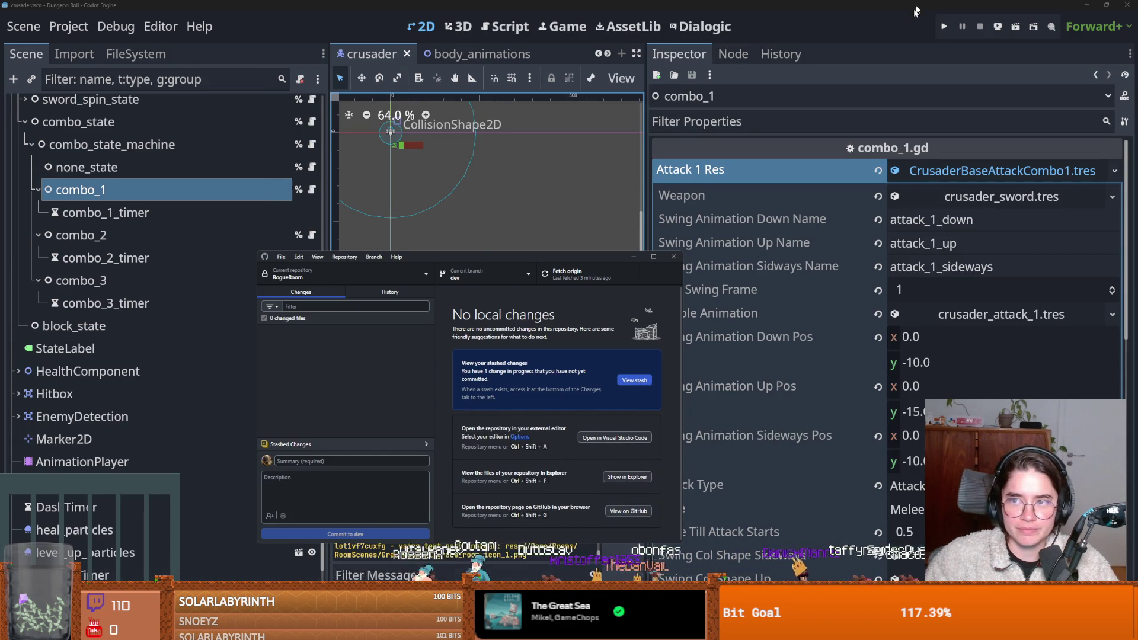
left_click(944, 27)
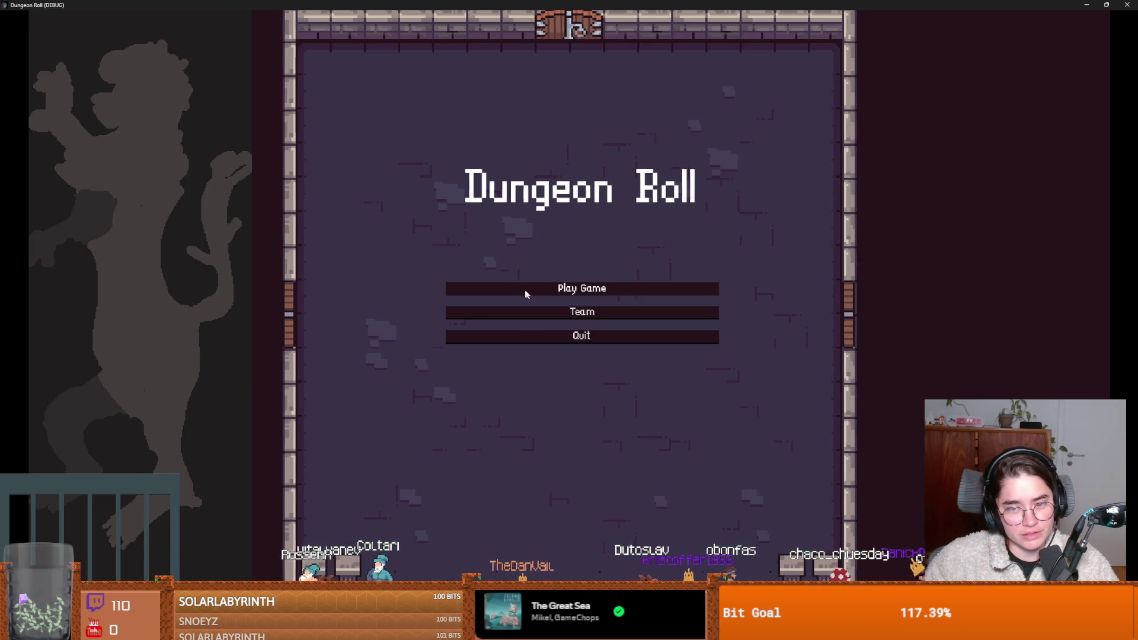
left_click(528, 291)
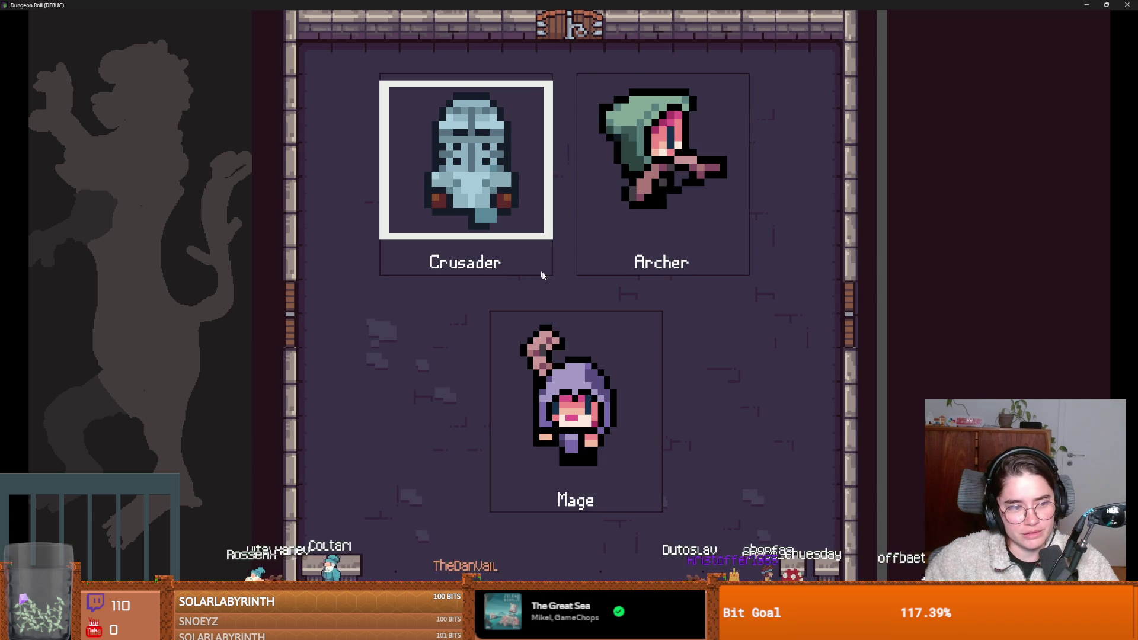
Step: Pick the Crusader, test its sword attack, then exit full screen and stop the game
left_click(535, 268)
left_click(585, 238)
key("super+Down")
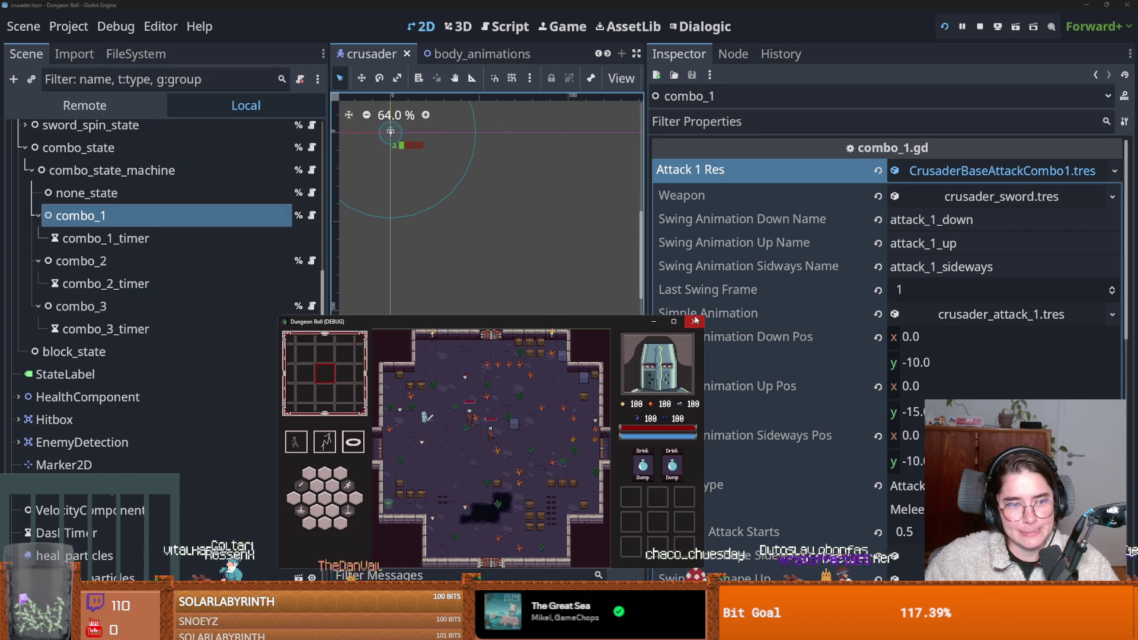
left_click(695, 320)
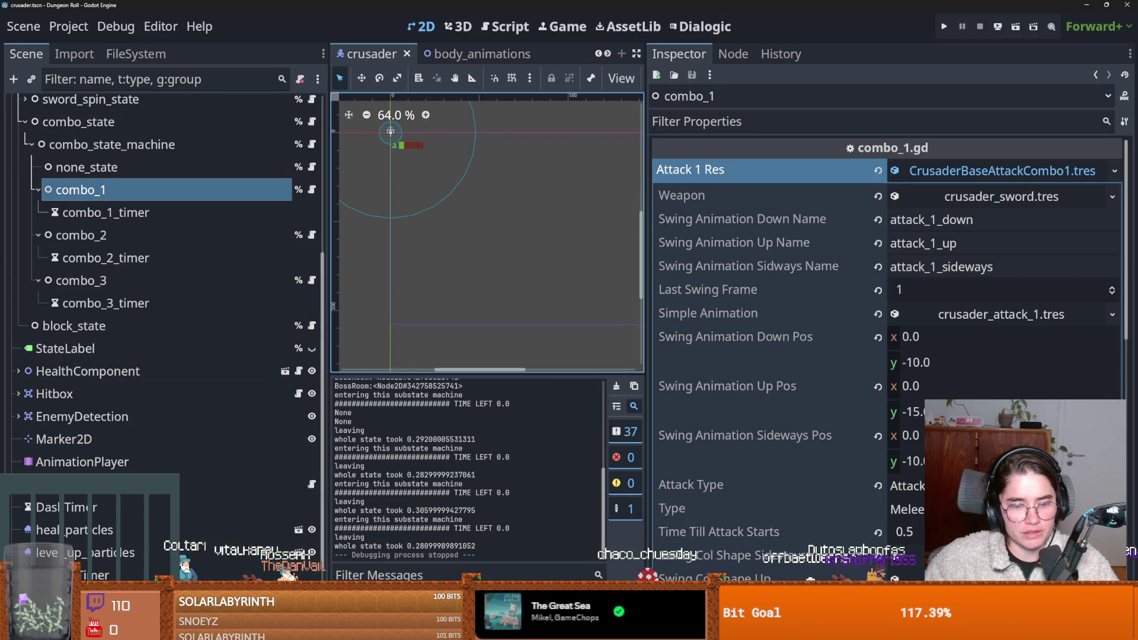
key("alt+Tab")
key("alt+Tab")
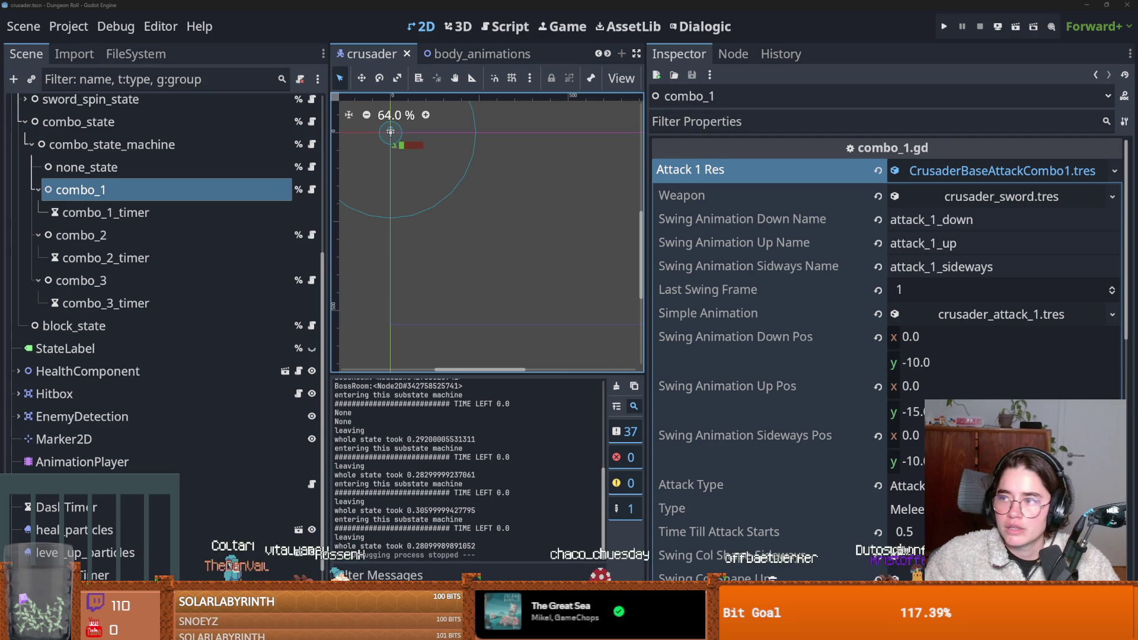